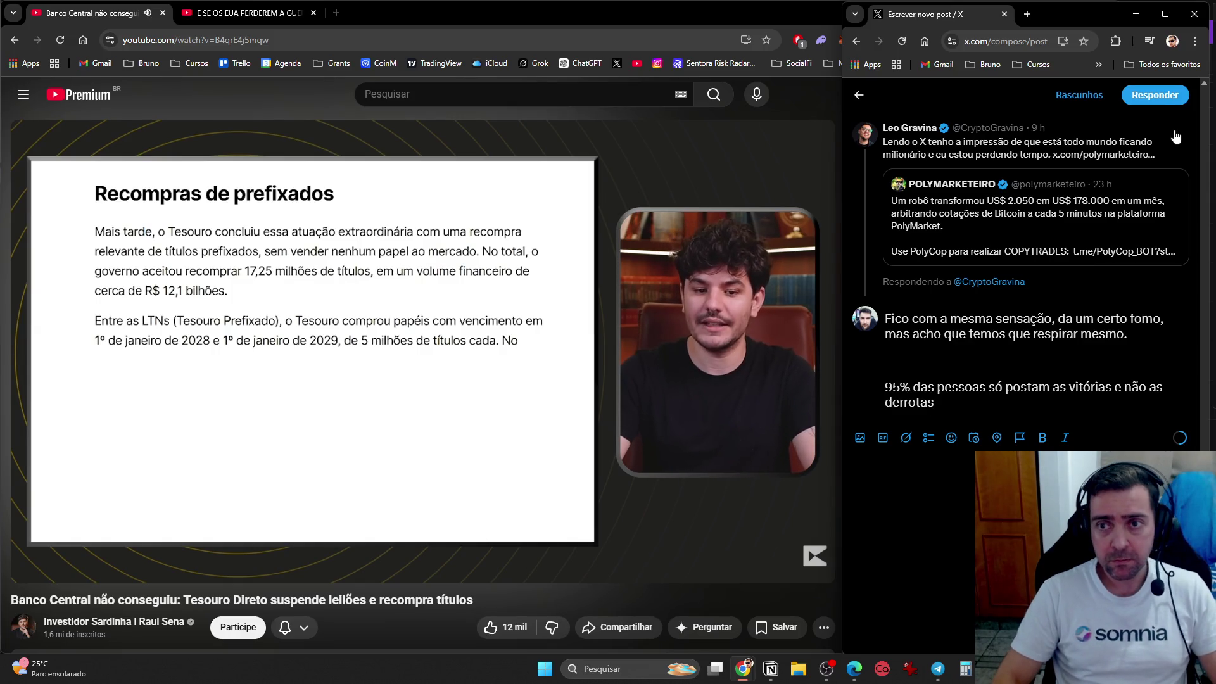
# - Post the reply to the X post and return to the home feed
pyautogui.click(1161, 102)
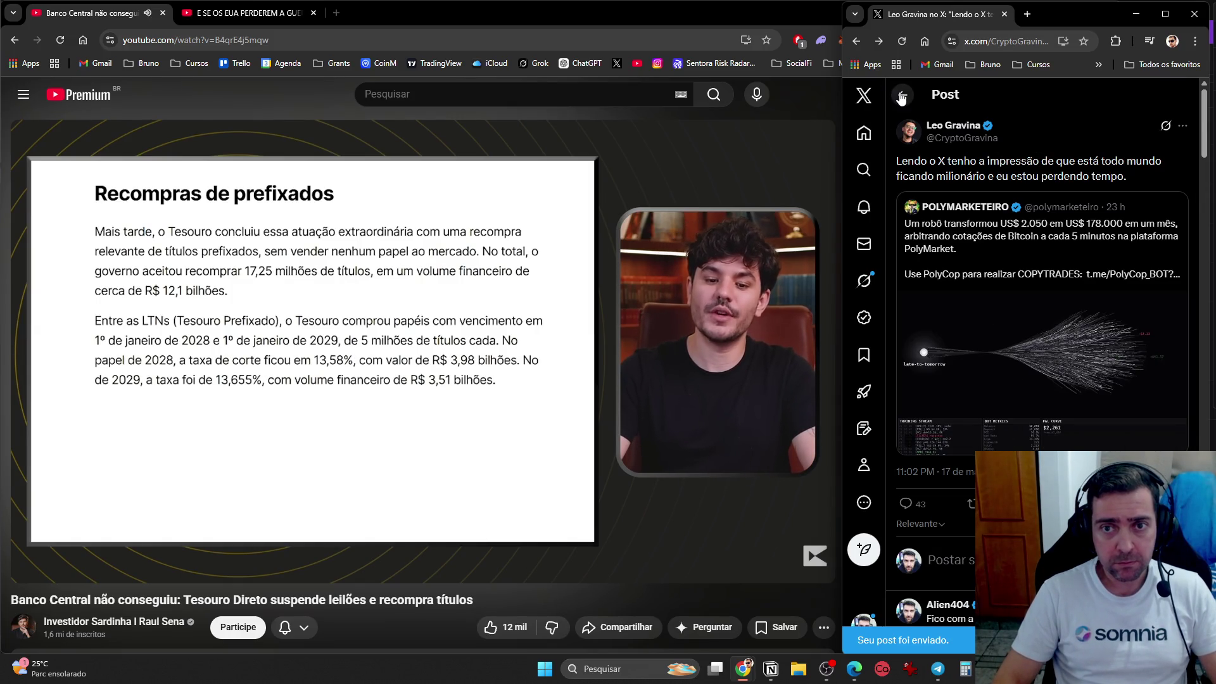
pyautogui.click(890, 95)
pyautogui.scroll(-7, 987, 202)
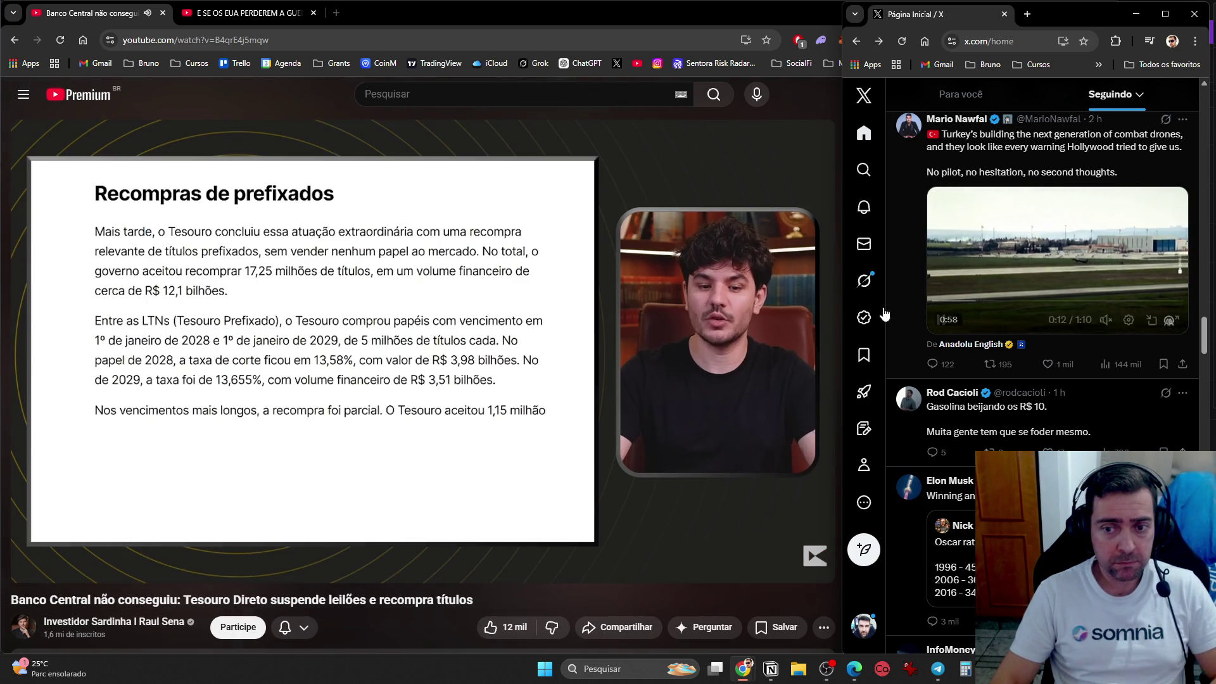
# - View the gasoline prices post, go back home, and bring the YouTube window to the front
pyautogui.moveTo(526, 325)
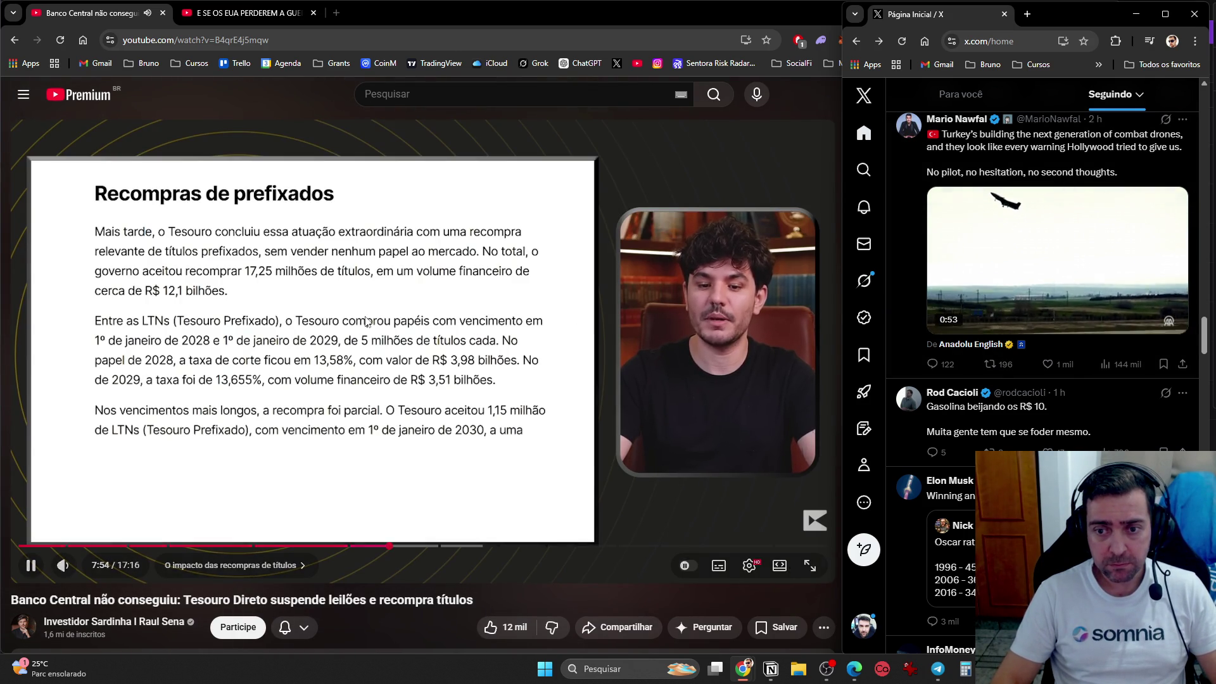
pyautogui.click(1066, 428)
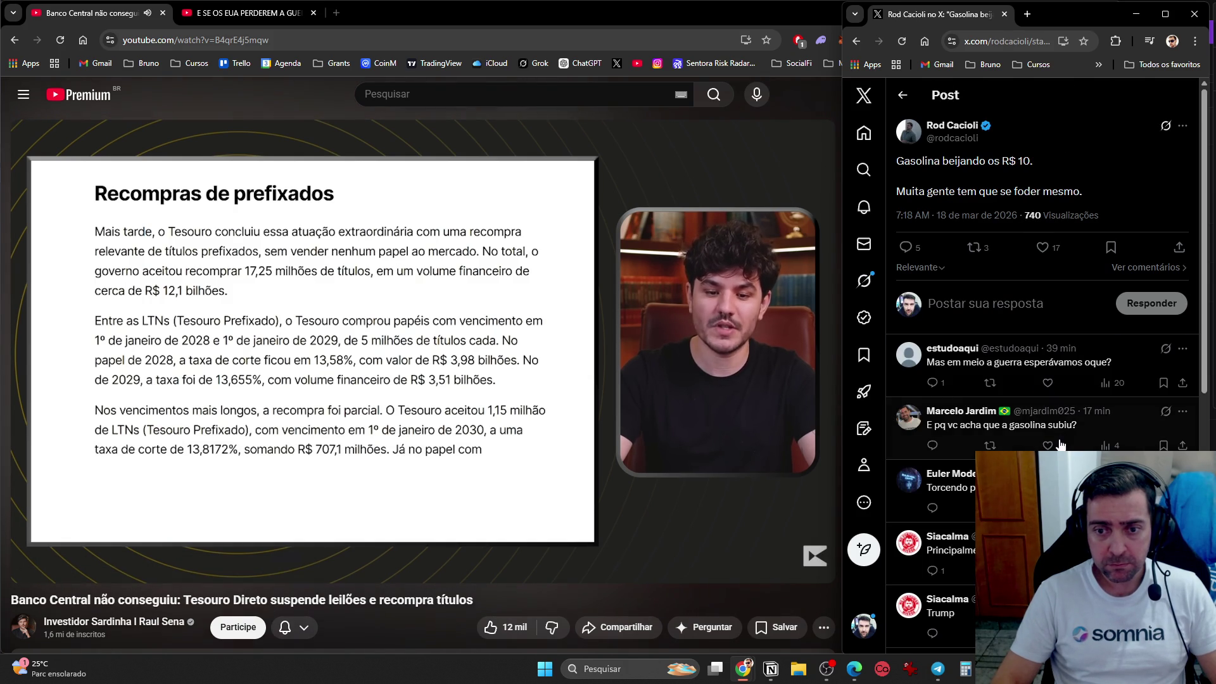
pyautogui.scroll(-4, 962, 250)
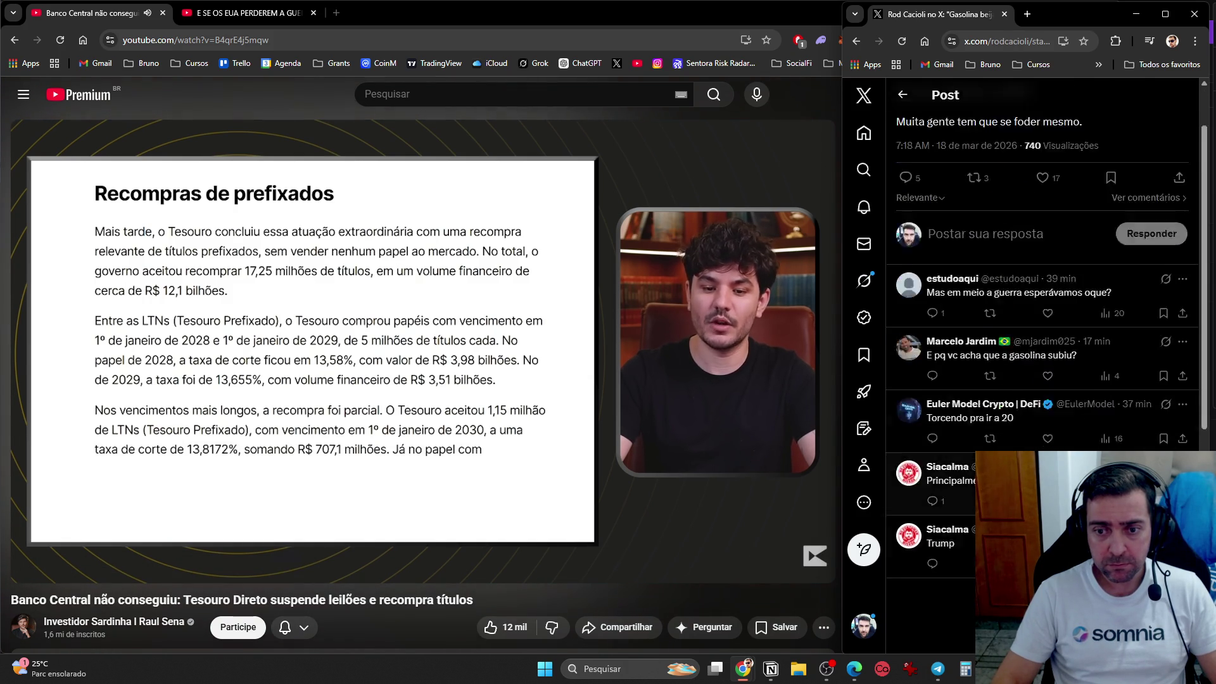
pyautogui.scroll(4, 962, 250)
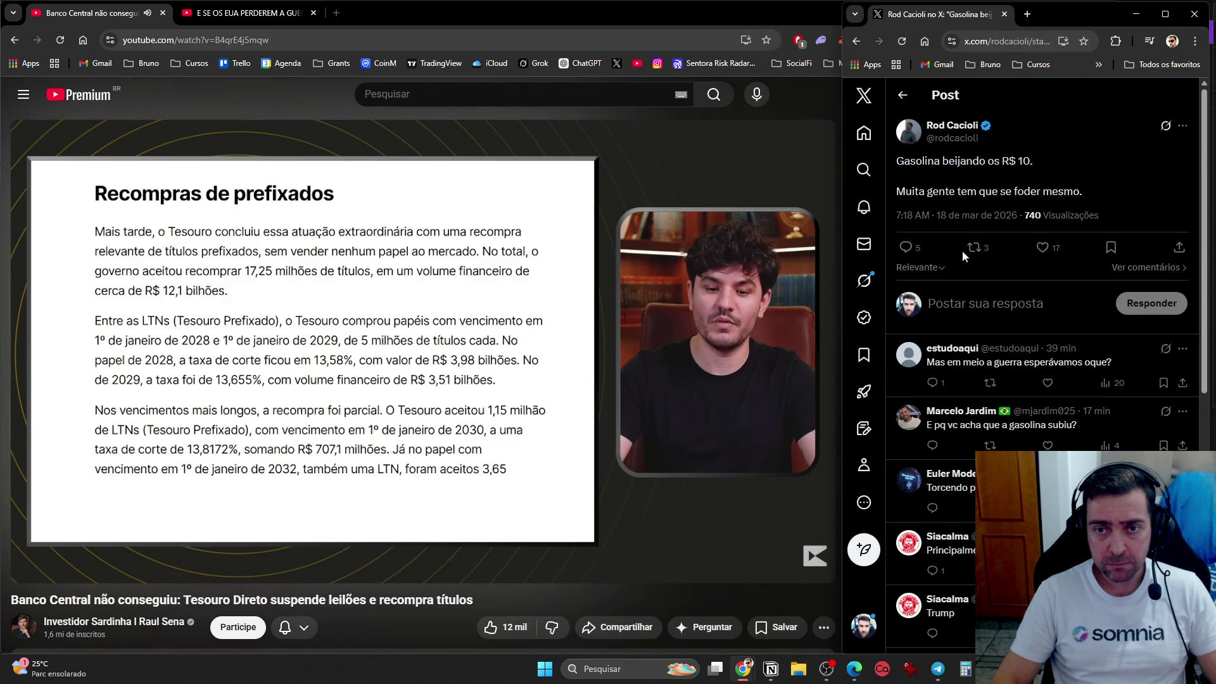
pyautogui.click(902, 95)
pyautogui.click(405, 444)
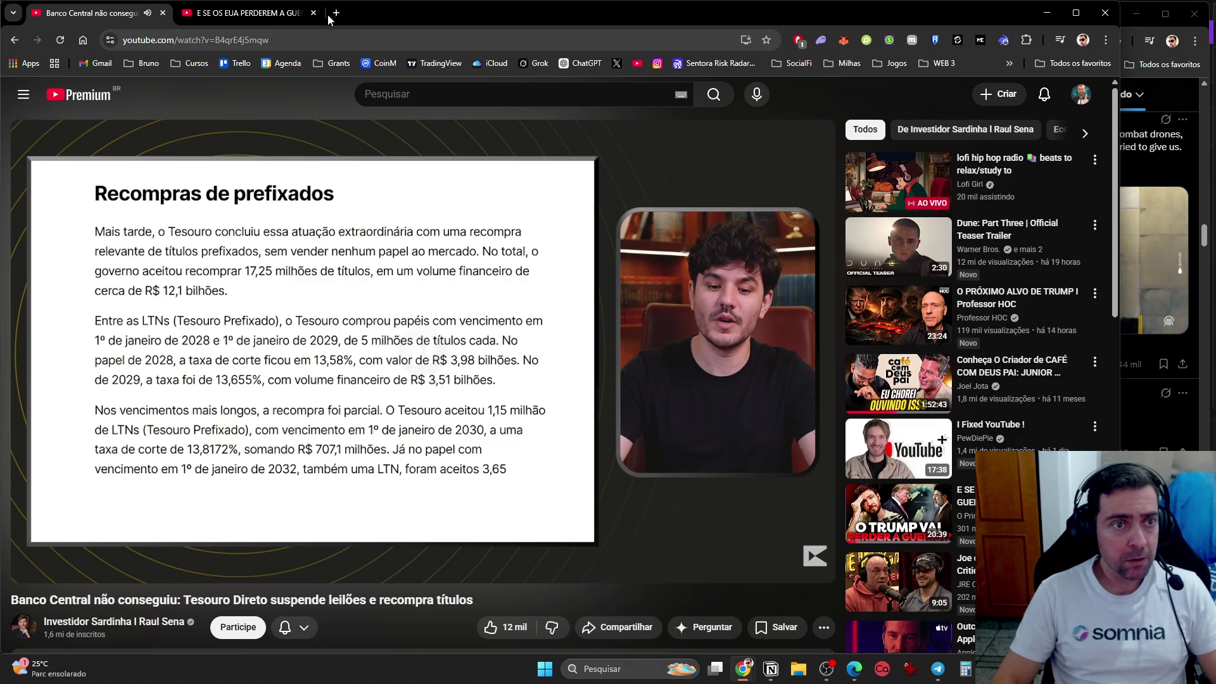
# - Google 'titulos do tesouro' in a new tab and open the Rendimento dos Títulos result
pyautogui.click(335, 13)
pyautogui.write('titu')
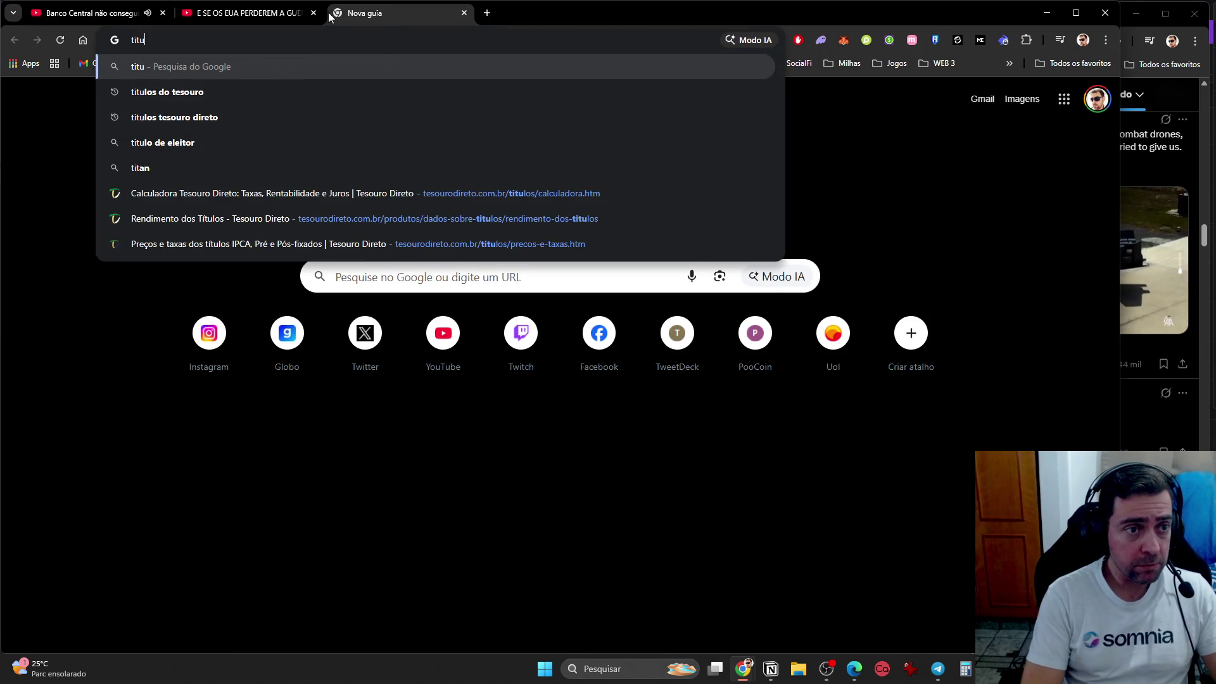
pyautogui.write('los do tesouro')
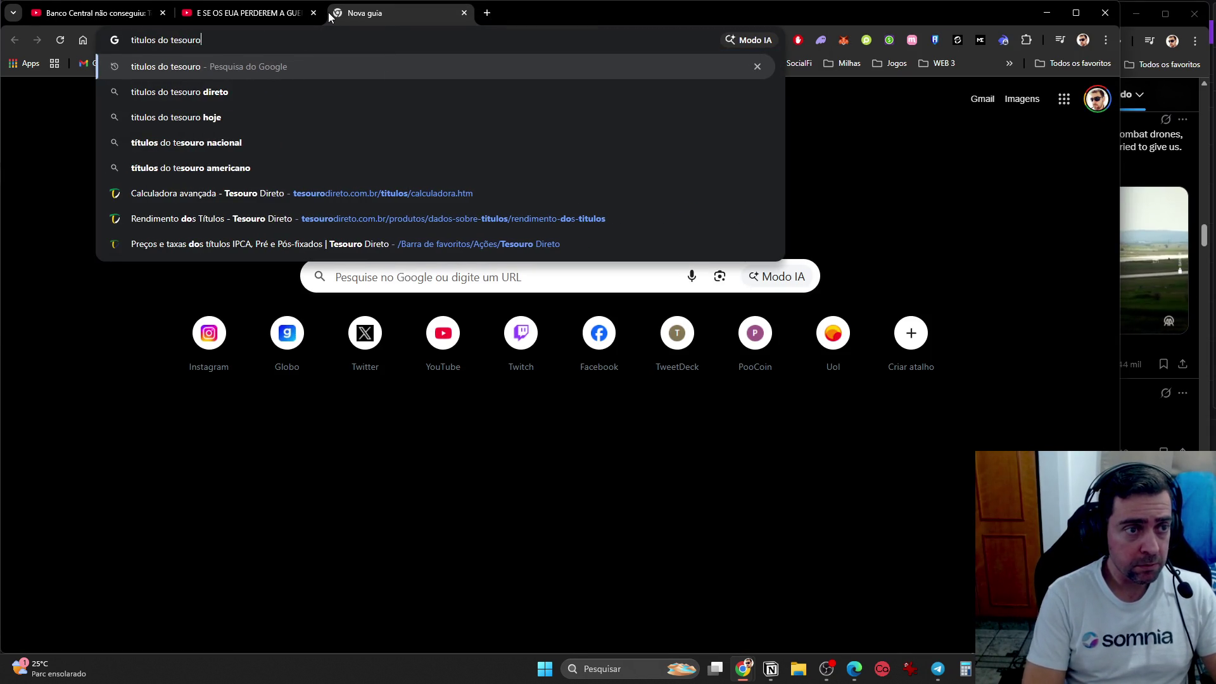
pyautogui.press('Return')
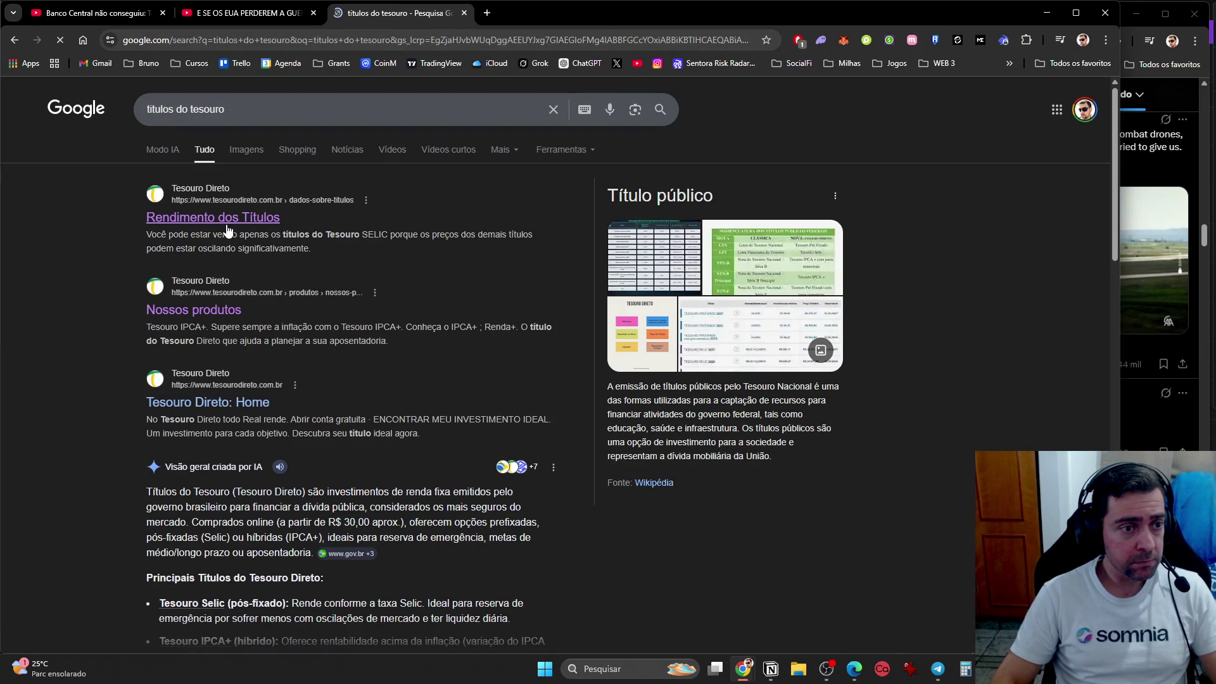
pyautogui.click(235, 227)
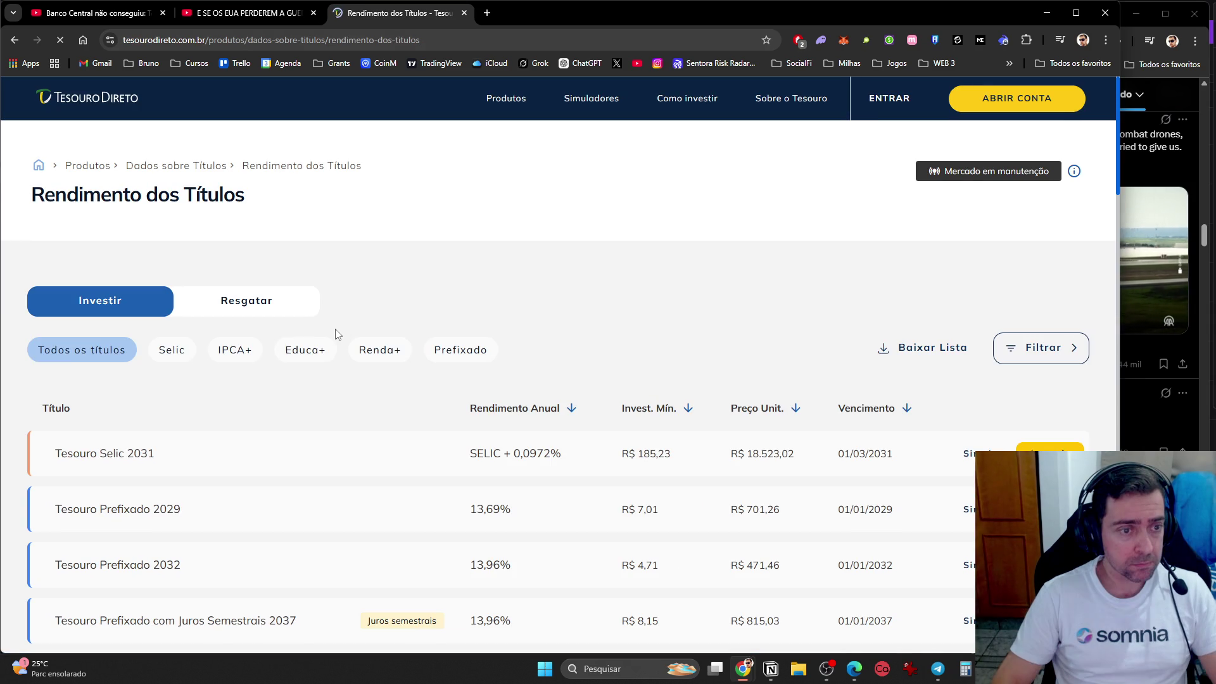
# - Switch the yield table filter from IPCA+ to show only the three Prefixado titles
pyautogui.click(234, 358)
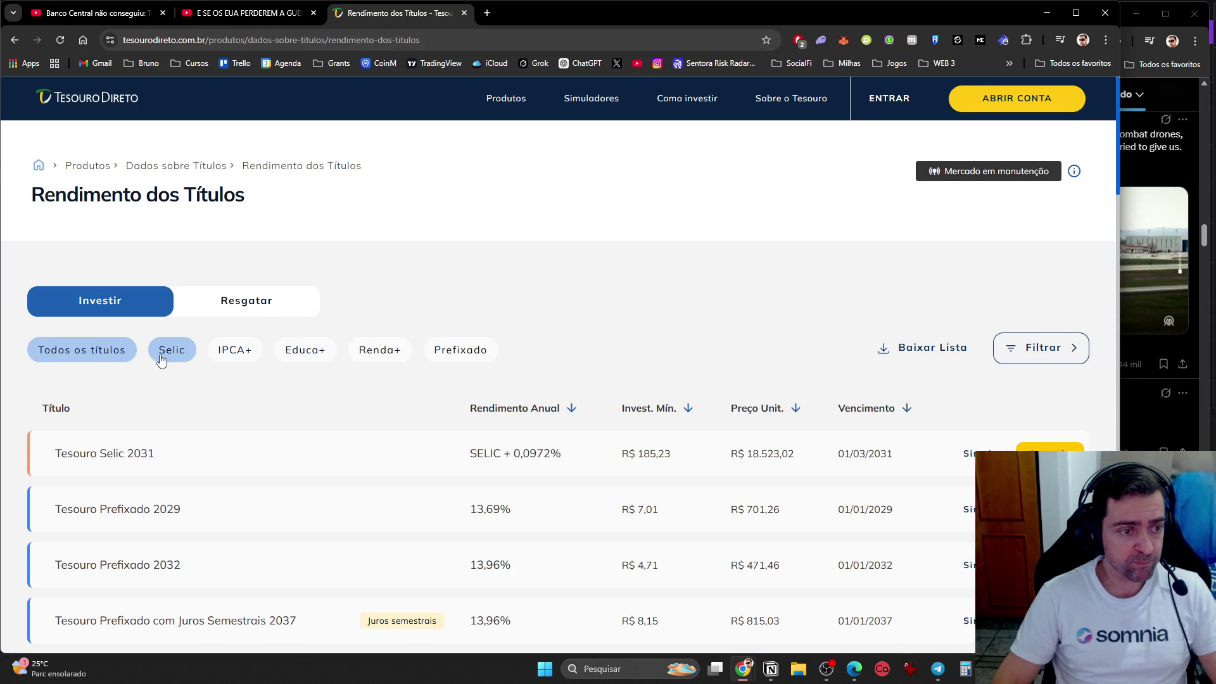
pyautogui.scroll(-5, 370, 330)
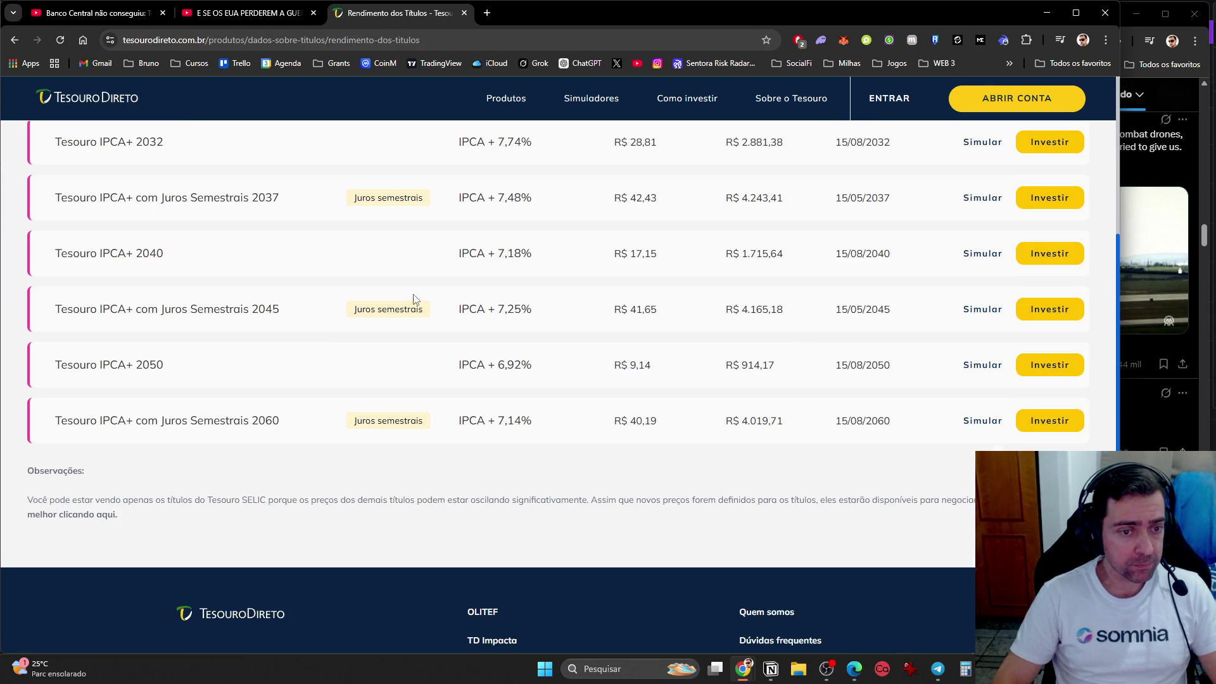
pyautogui.scroll(1, 373, 457)
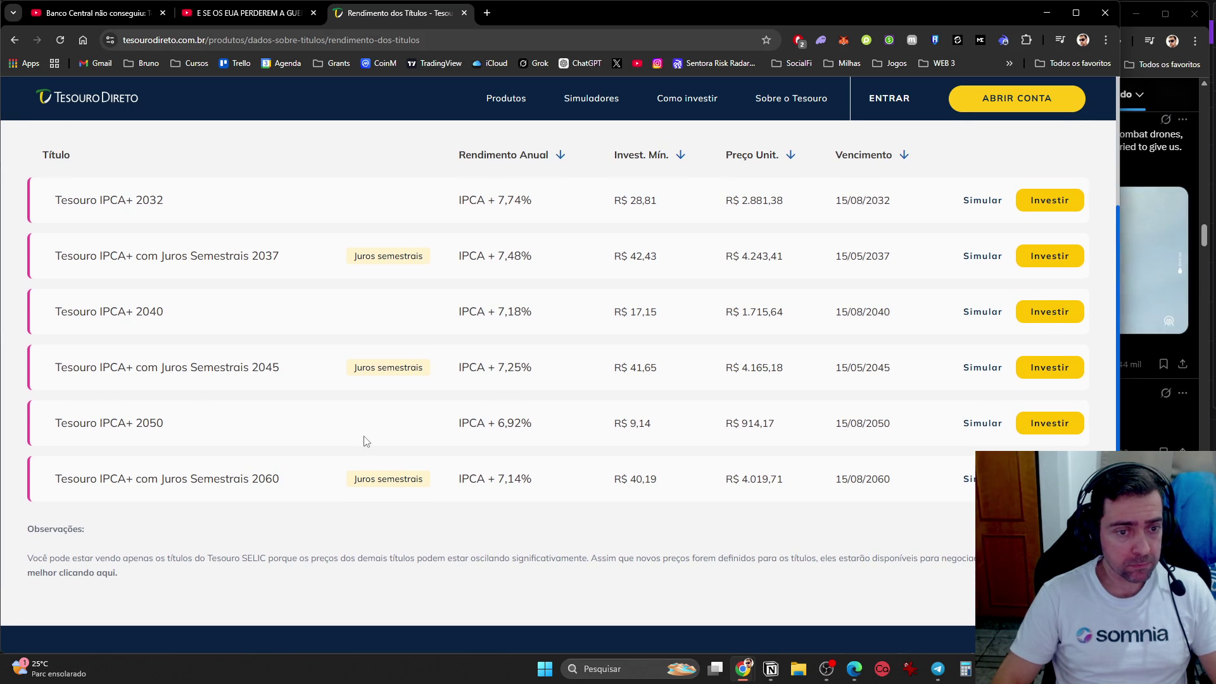
pyautogui.scroll(2, 372, 439)
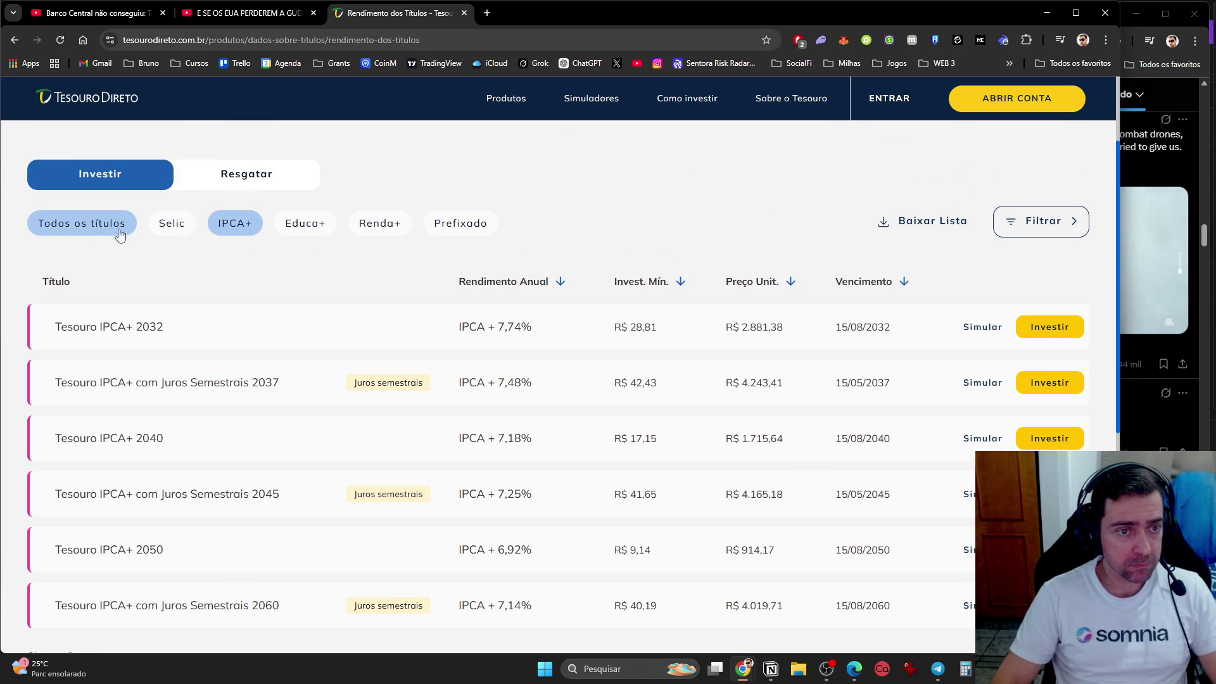
pyautogui.click(439, 225)
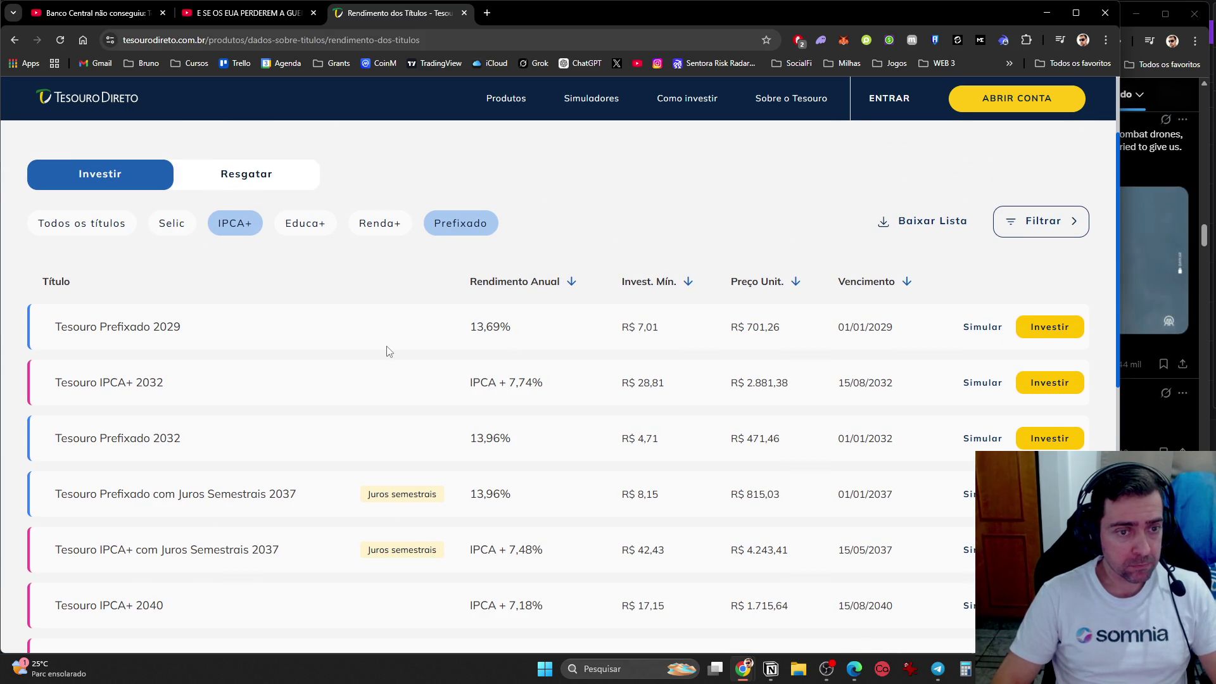
pyautogui.scroll(-1, 387, 351)
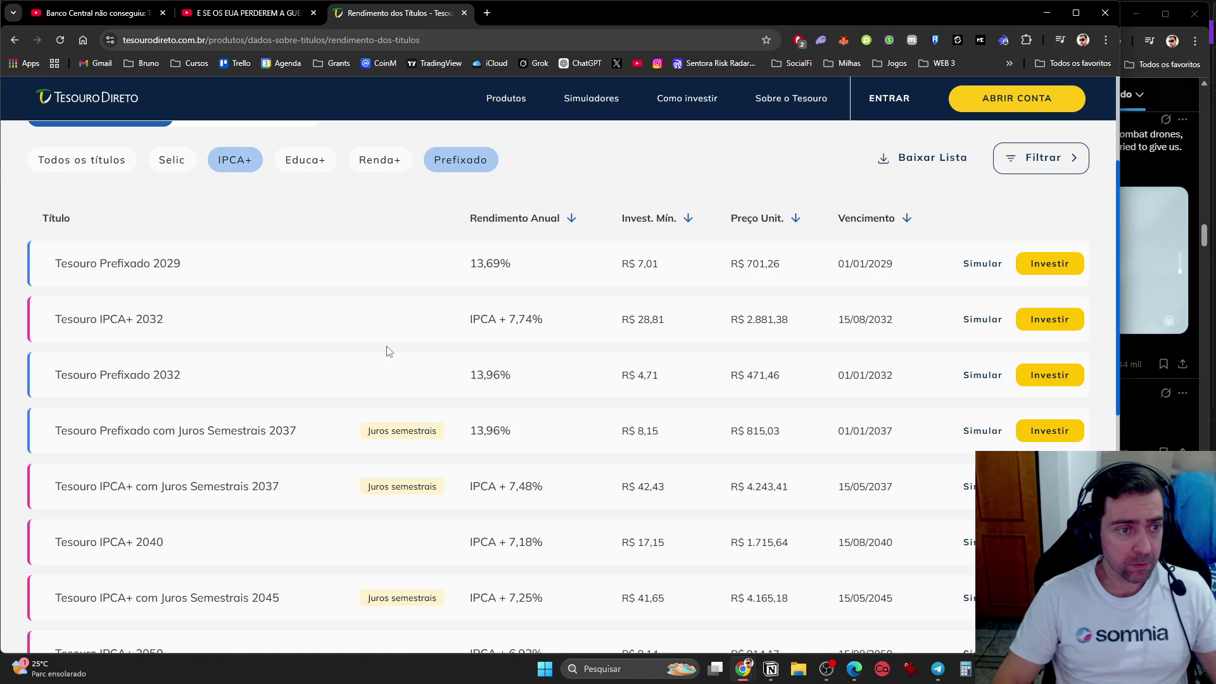
pyautogui.click(259, 166)
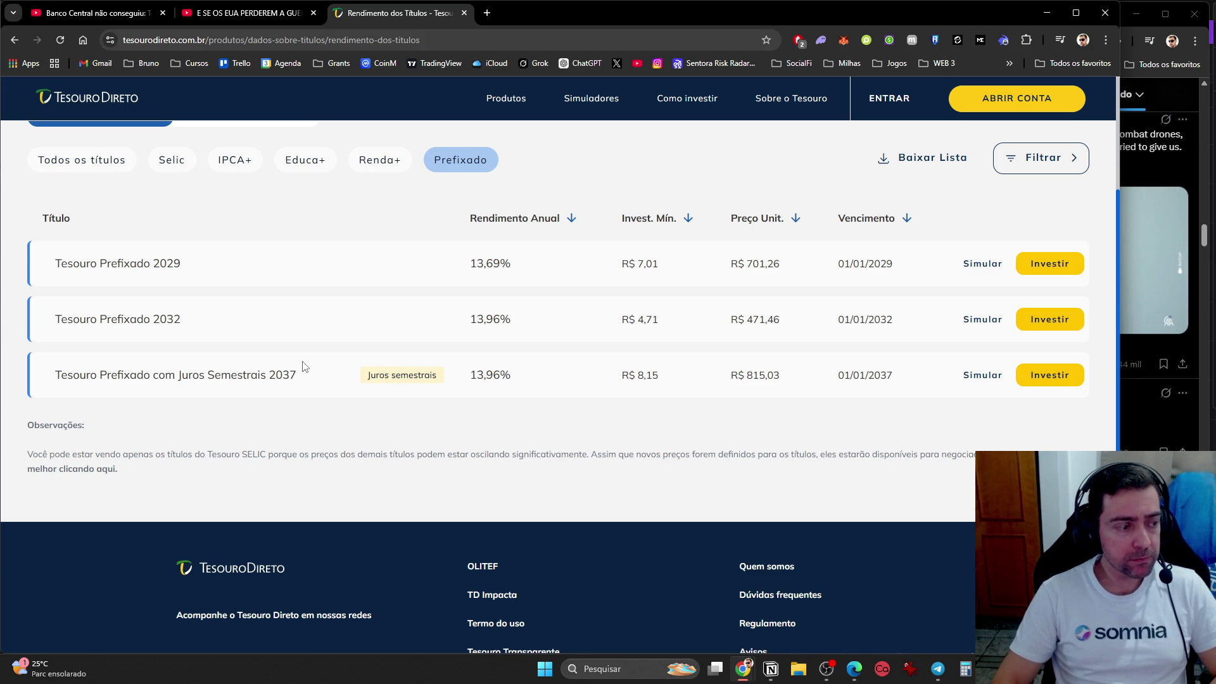
# - Toggle the Renda+, Todos os títulos and IPCA+ filters to list the six IPCA+ titles
pyautogui.click(401, 158)
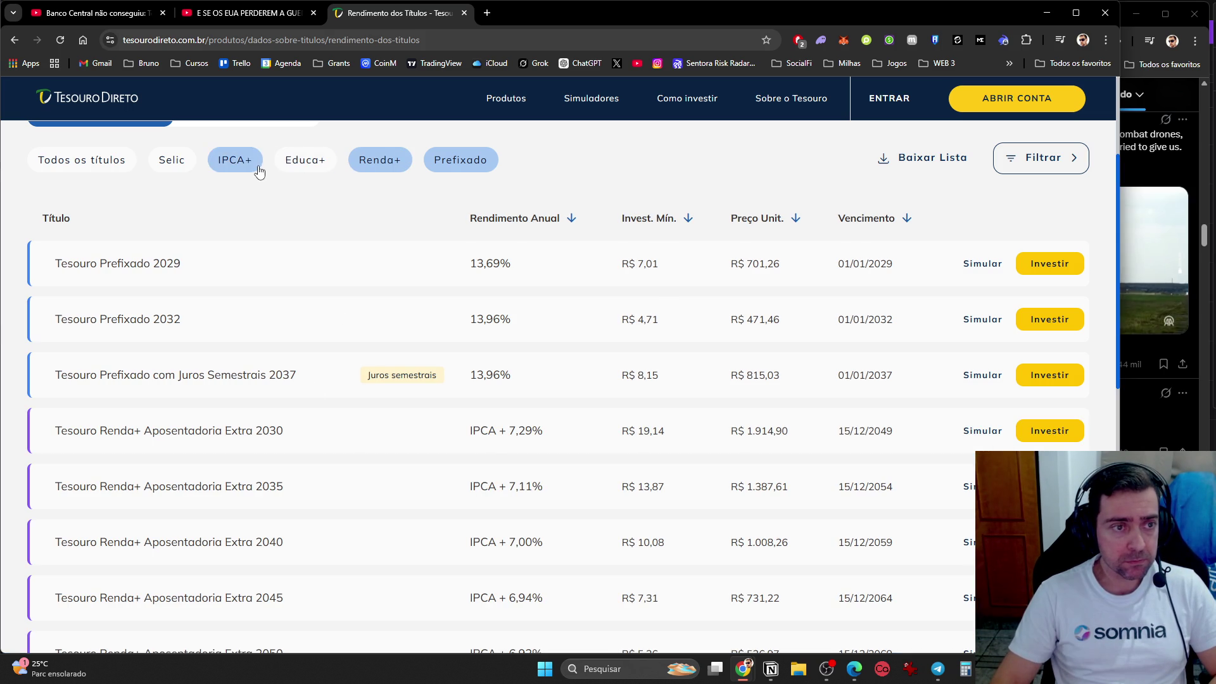
pyautogui.click(380, 160)
pyautogui.click(460, 160)
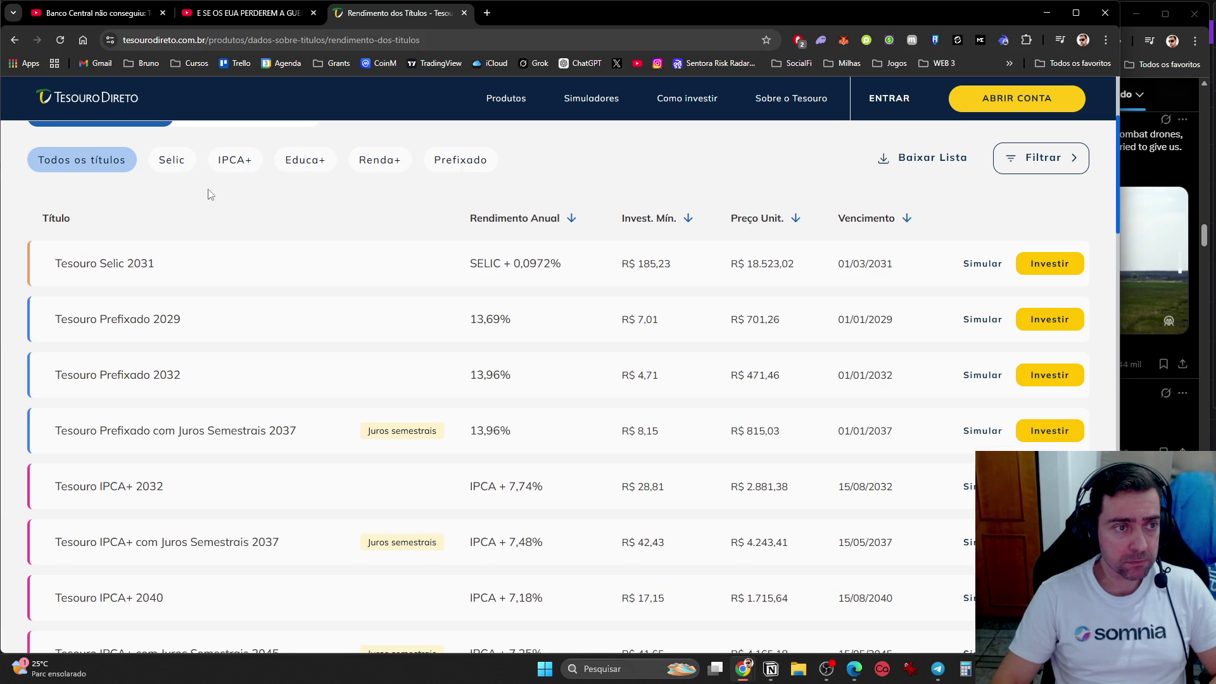
pyautogui.click(235, 170)
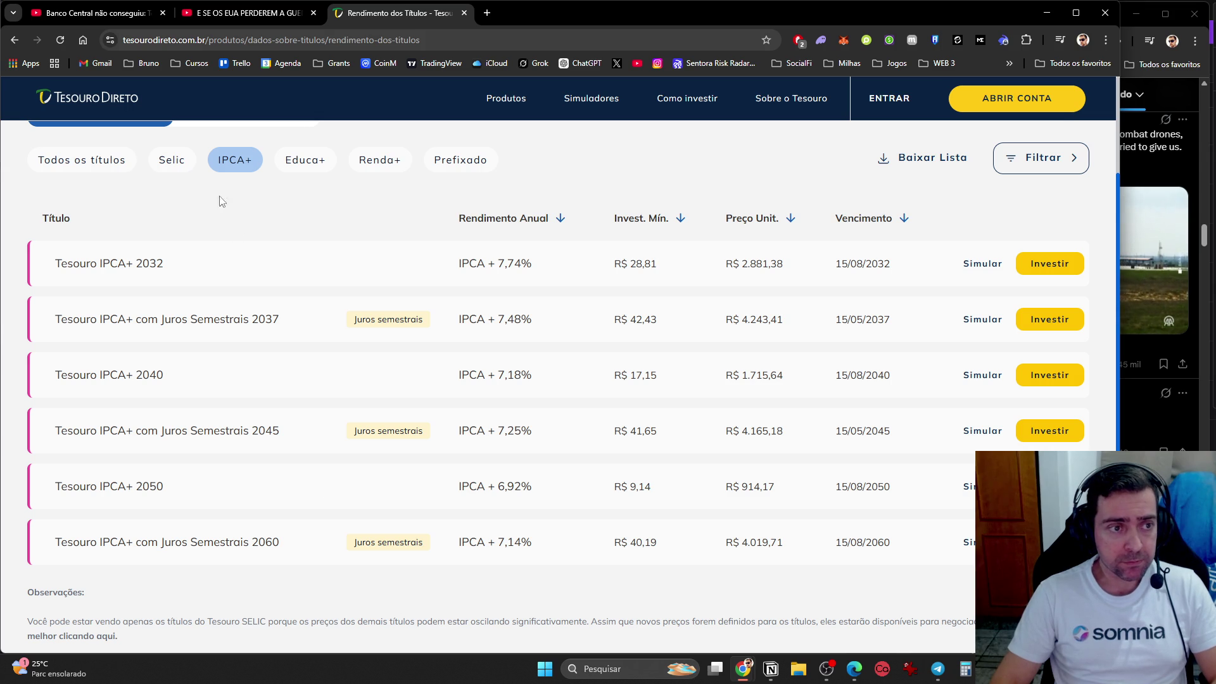
pyautogui.click(173, 160)
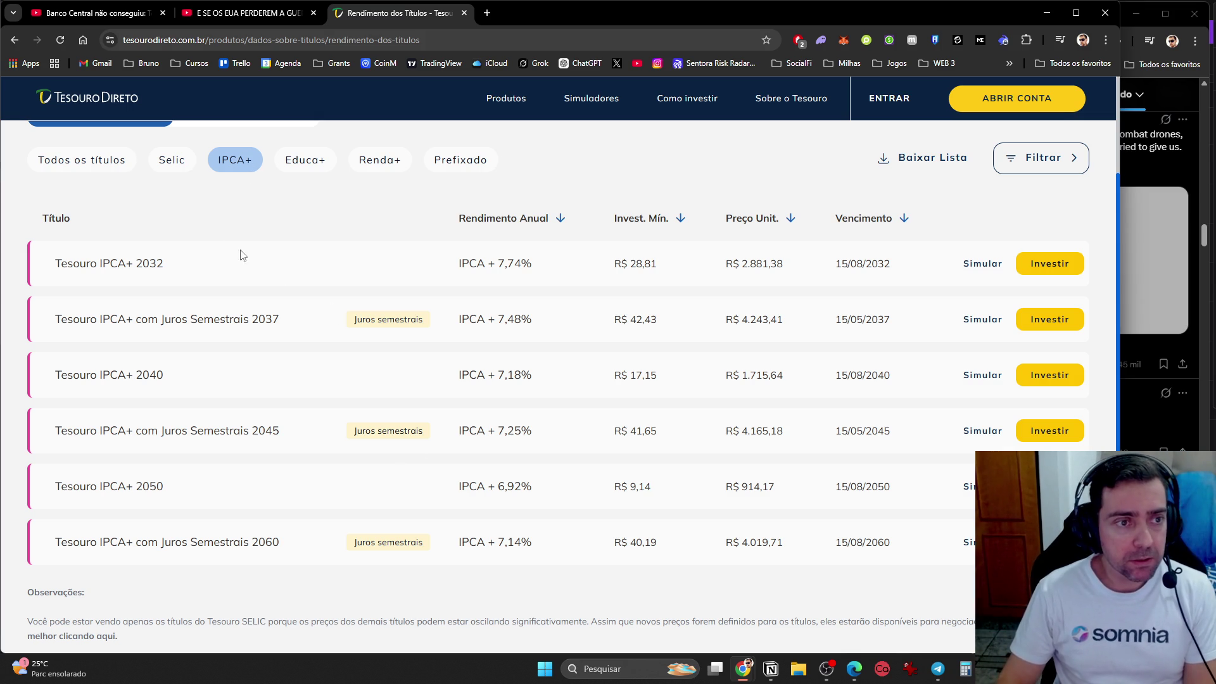
pyautogui.click(236, 163)
# - Restore the Prefixado-only filter and highlight the 2037 title and the 13,96% yield
pyautogui.click(230, 165)
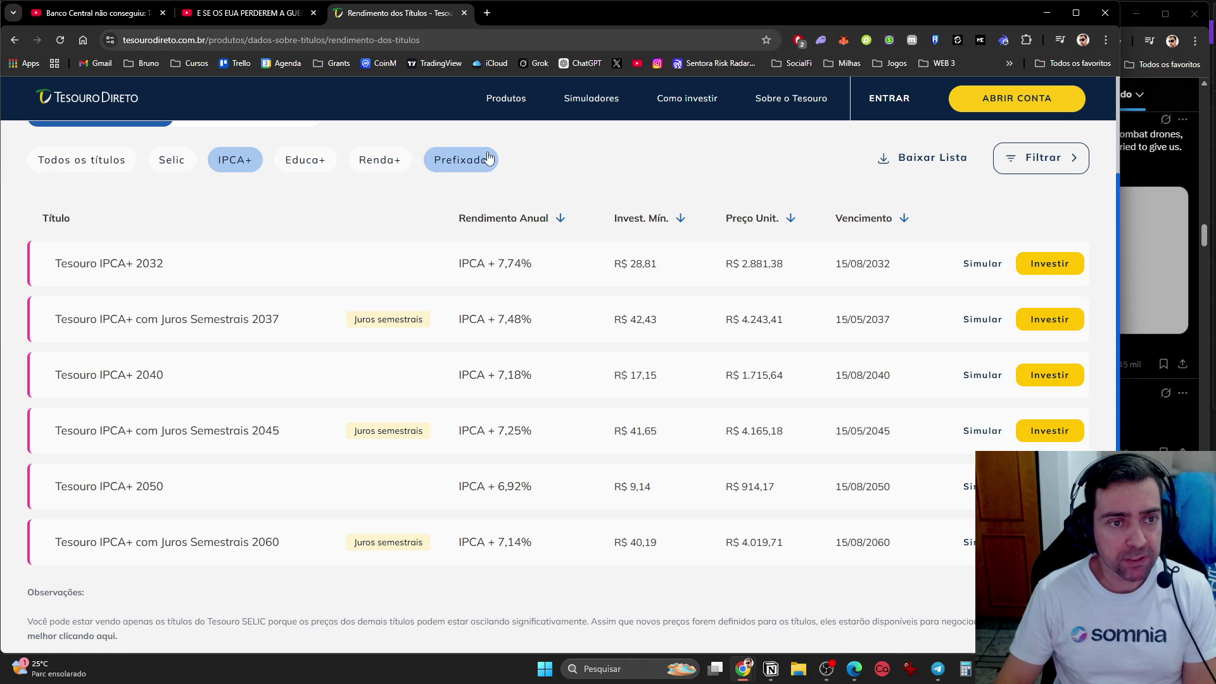
pyautogui.click(465, 163)
pyautogui.click(232, 161)
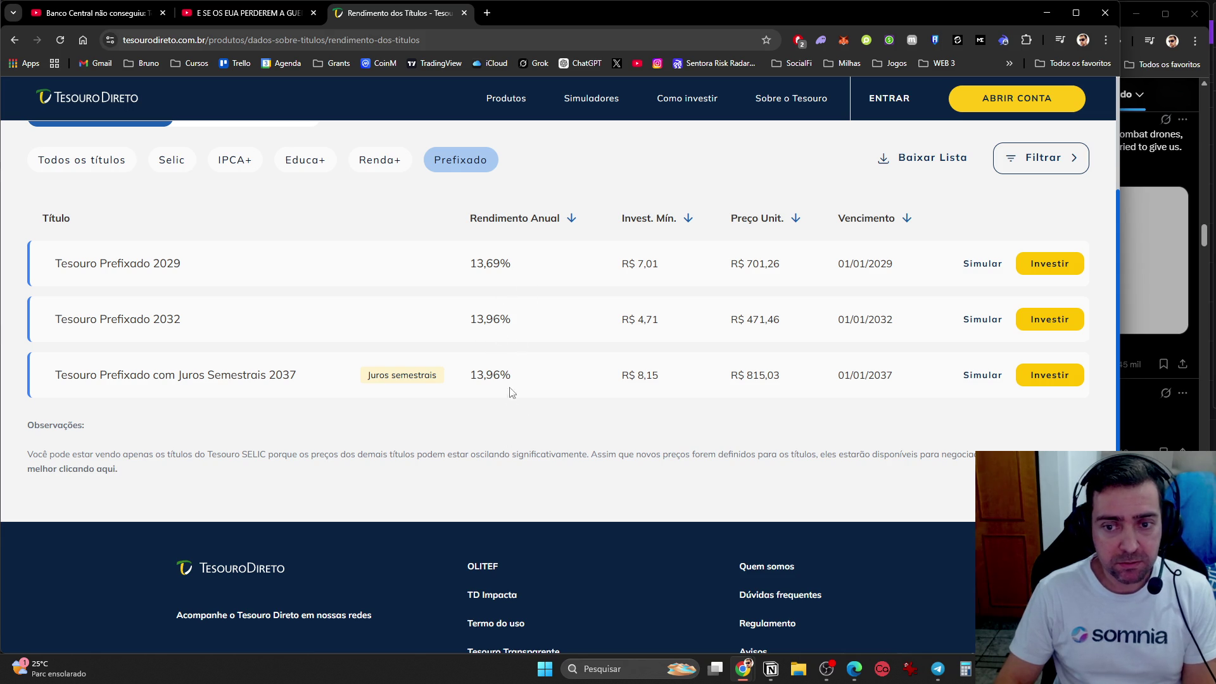
pyautogui.moveTo(266, 380); pyautogui.dragTo(295, 379)
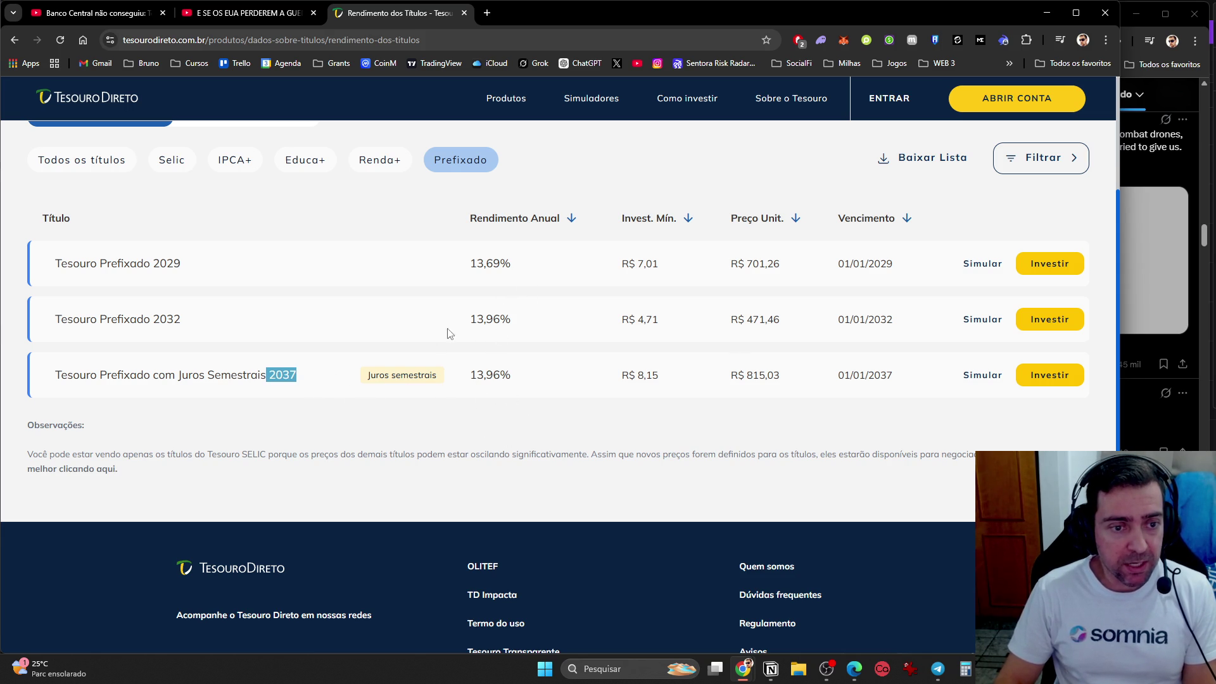
pyautogui.moveTo(471, 319); pyautogui.dragTo(530, 319)
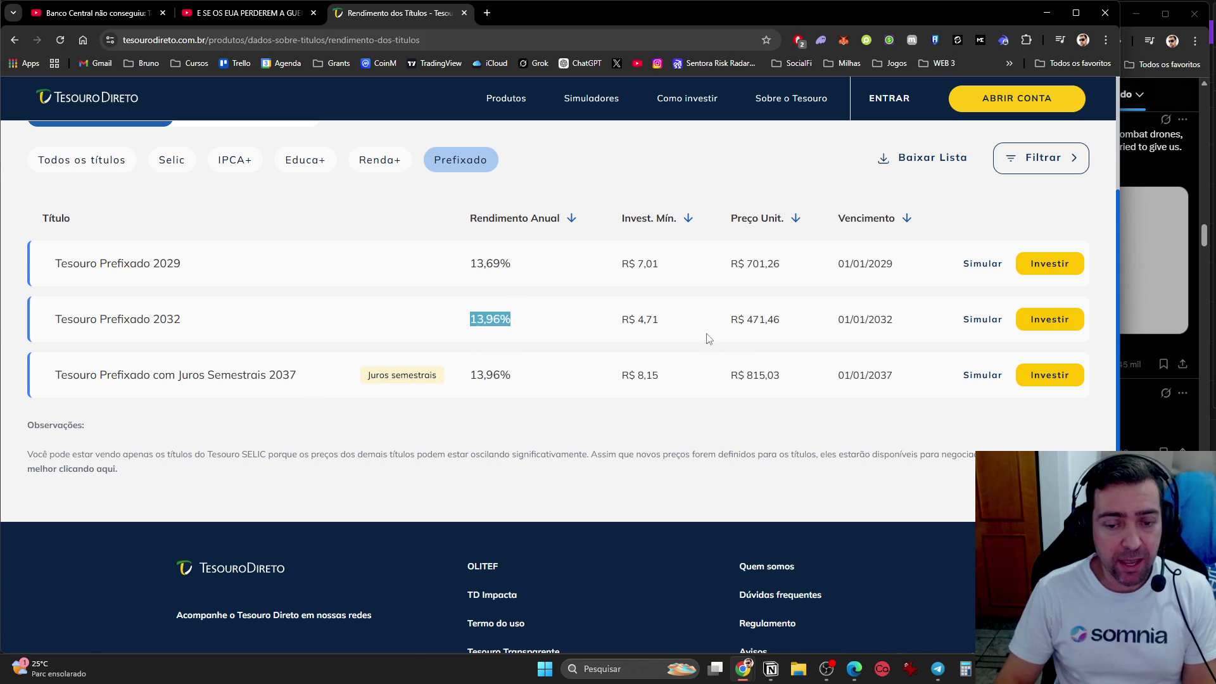
# - Switch to the other browser window, then open and close a blank tab
pyautogui.hotkey('alt', 'Tab')
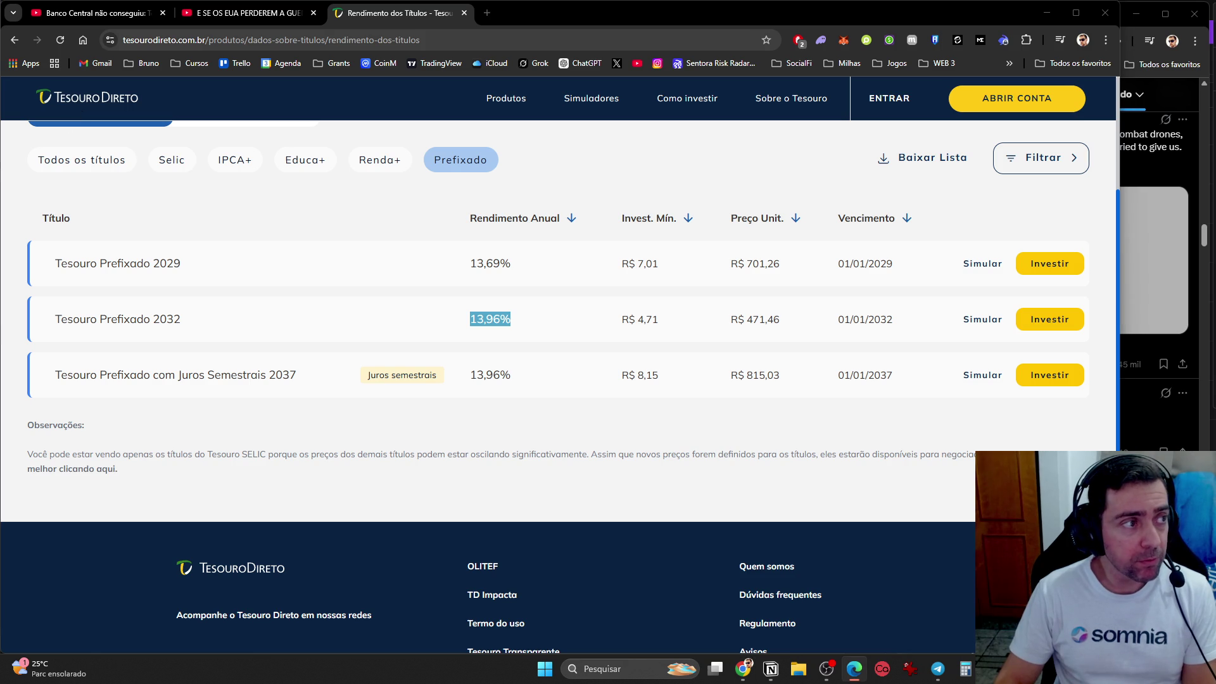
pyautogui.click(487, 13)
pyautogui.hotkey('ctrl', 'w')
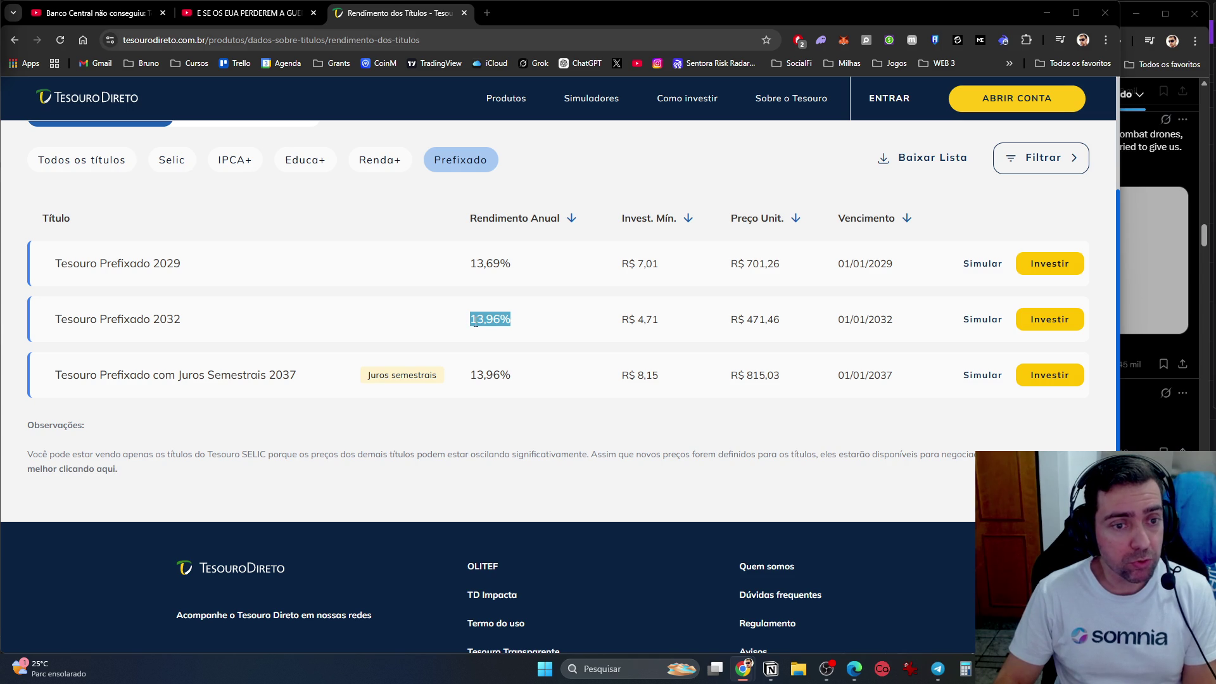
# - Highlight the 13,96% annual yield in the Tesouro Prefixado 2032 row
pyautogui.click(475, 320)
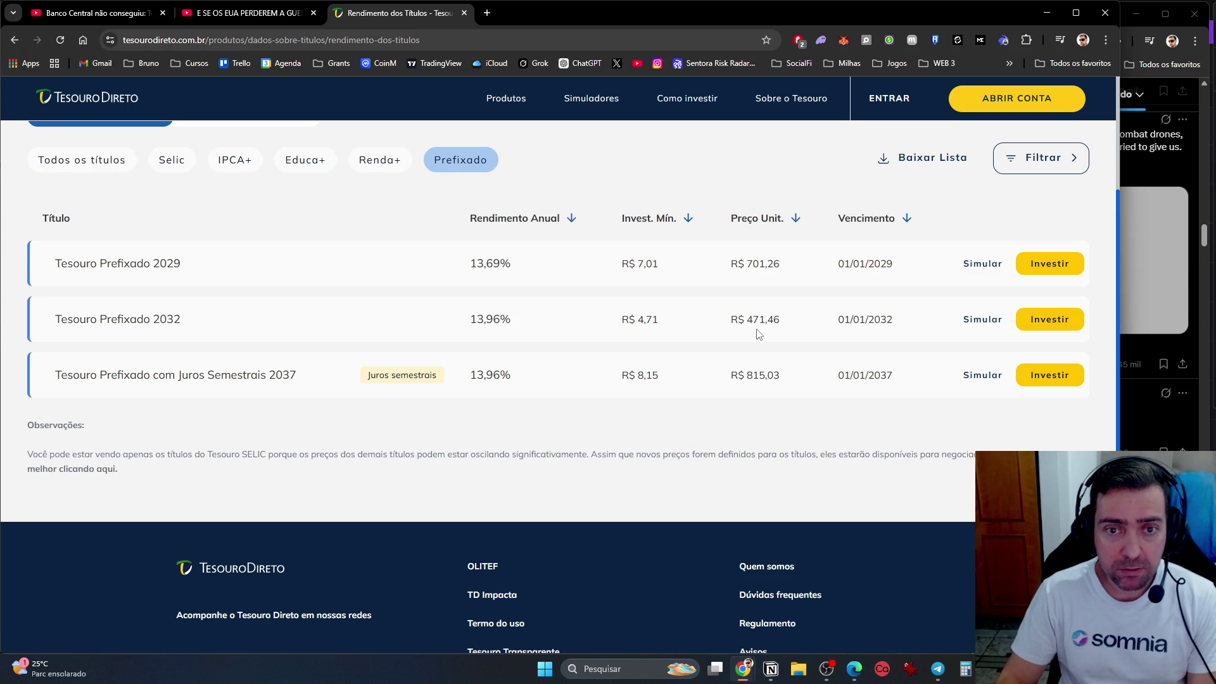
pyautogui.moveTo(746, 329); pyautogui.dragTo(773, 329)
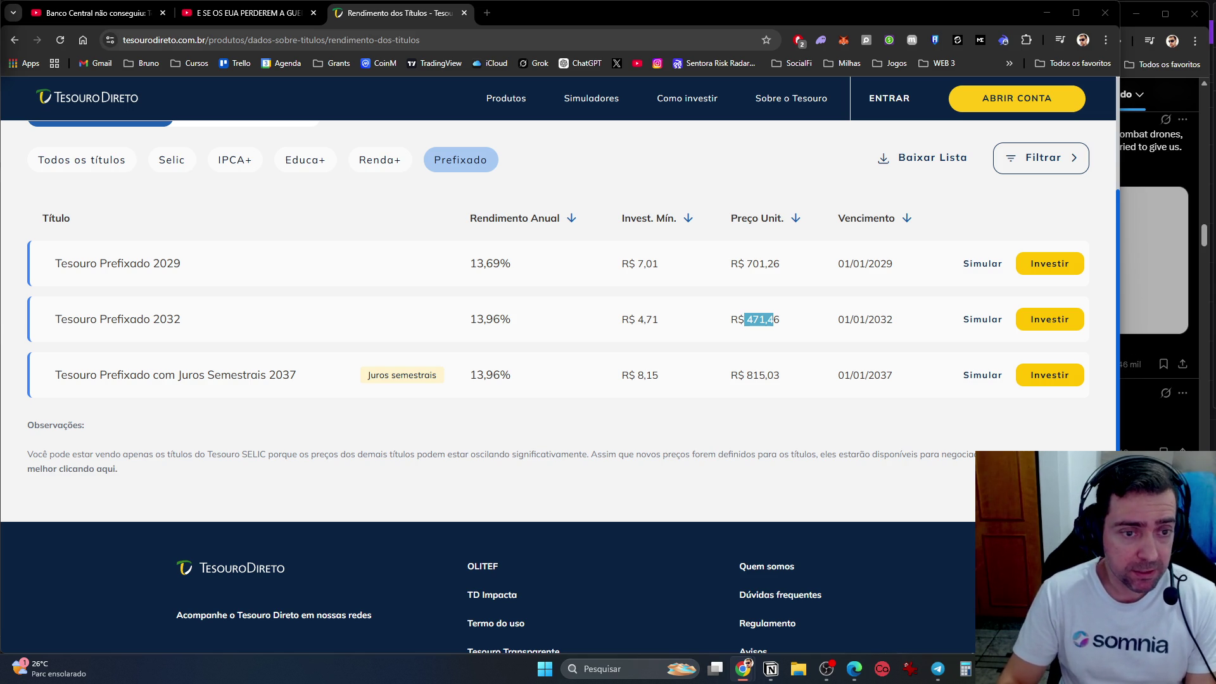
pyautogui.moveTo(477, 321); pyautogui.dragTo(536, 328)
pyautogui.moveTo(454, 327); pyautogui.dragTo(520, 318)
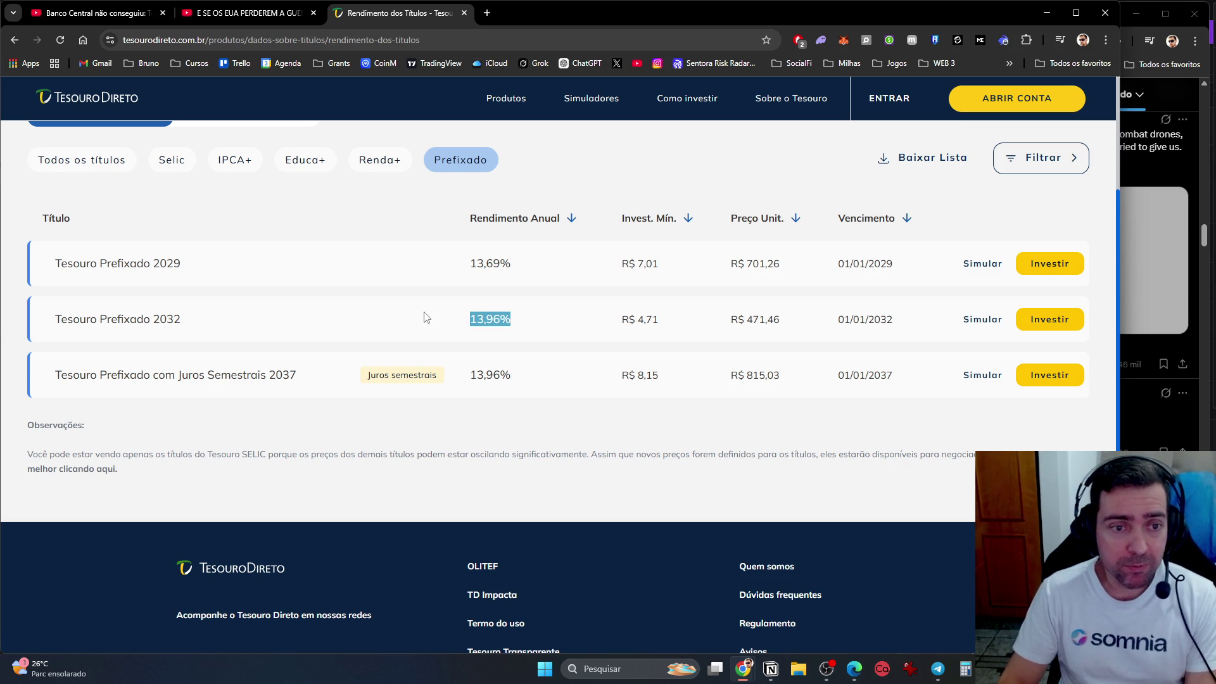
pyautogui.click(454, 327)
pyautogui.moveTo(453, 326); pyautogui.dragTo(508, 319)
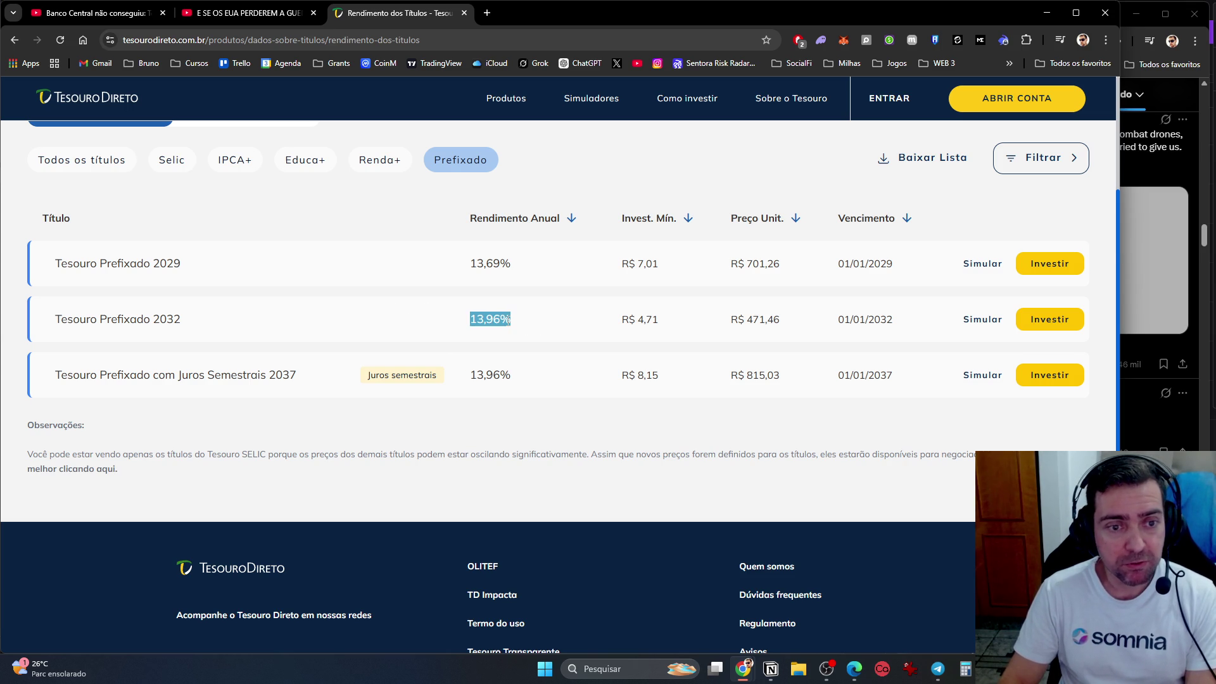
pyautogui.click(467, 326)
pyautogui.moveTo(451, 325); pyautogui.dragTo(578, 326)
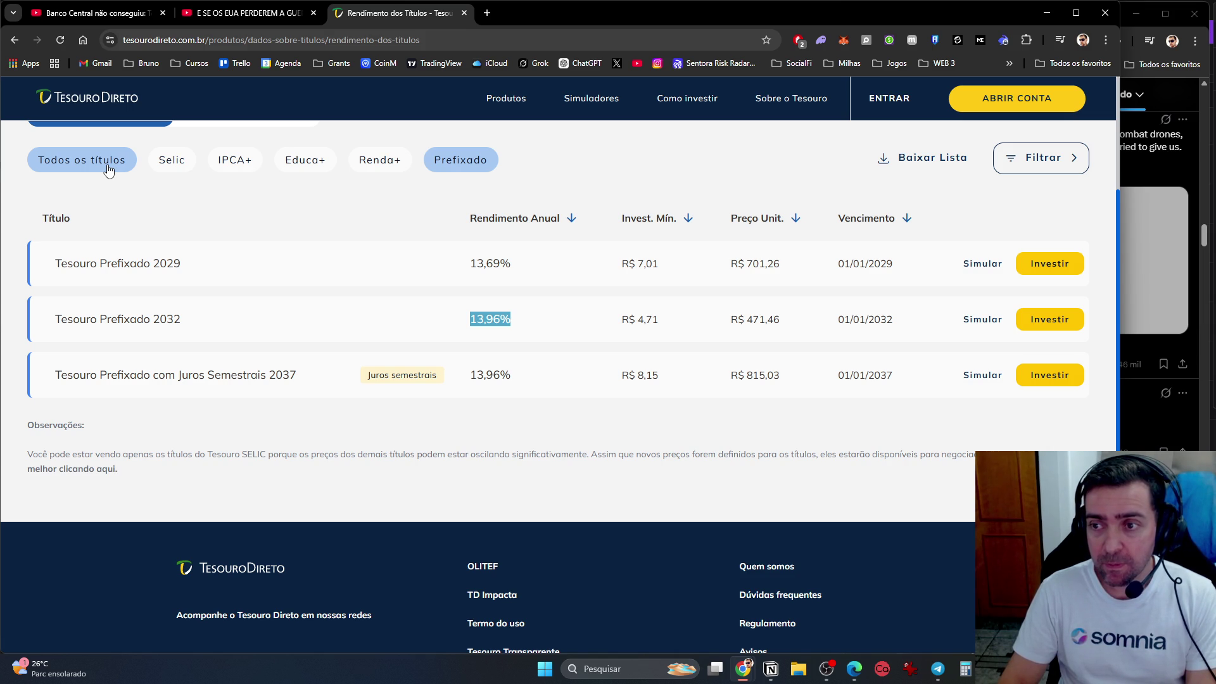
# - Open youtube.com in a new tab
pyautogui.click(489, 14)
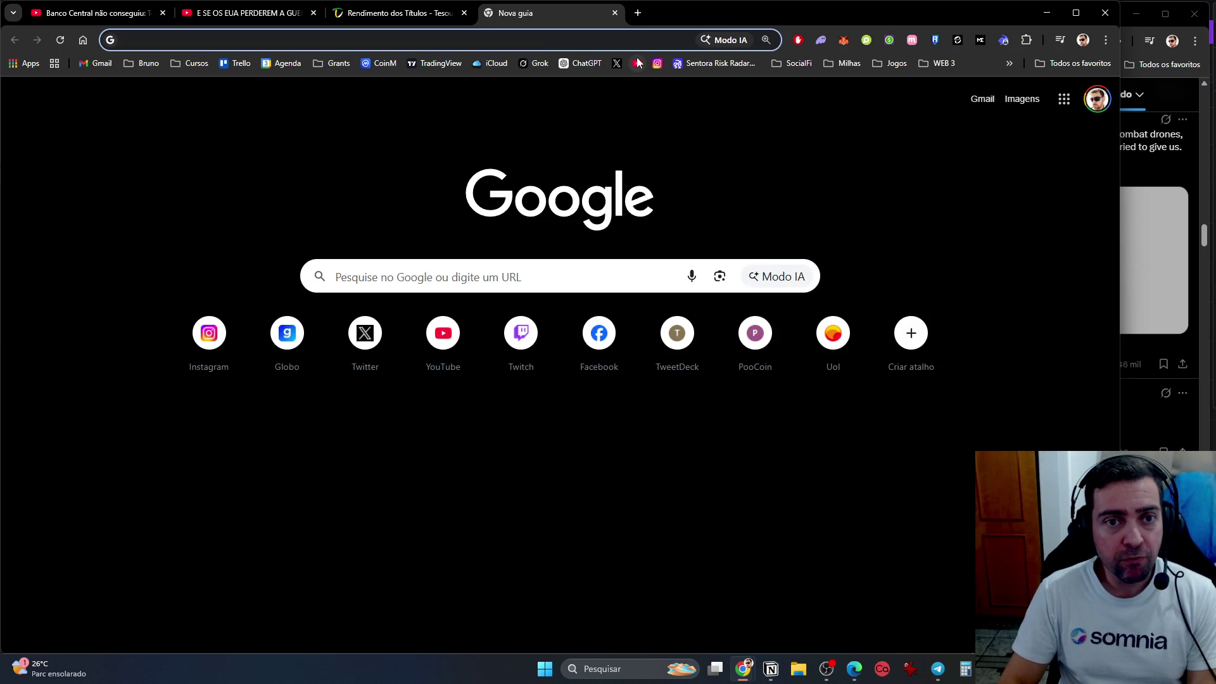
pyautogui.write('youtube.com')
pyautogui.press('Return')
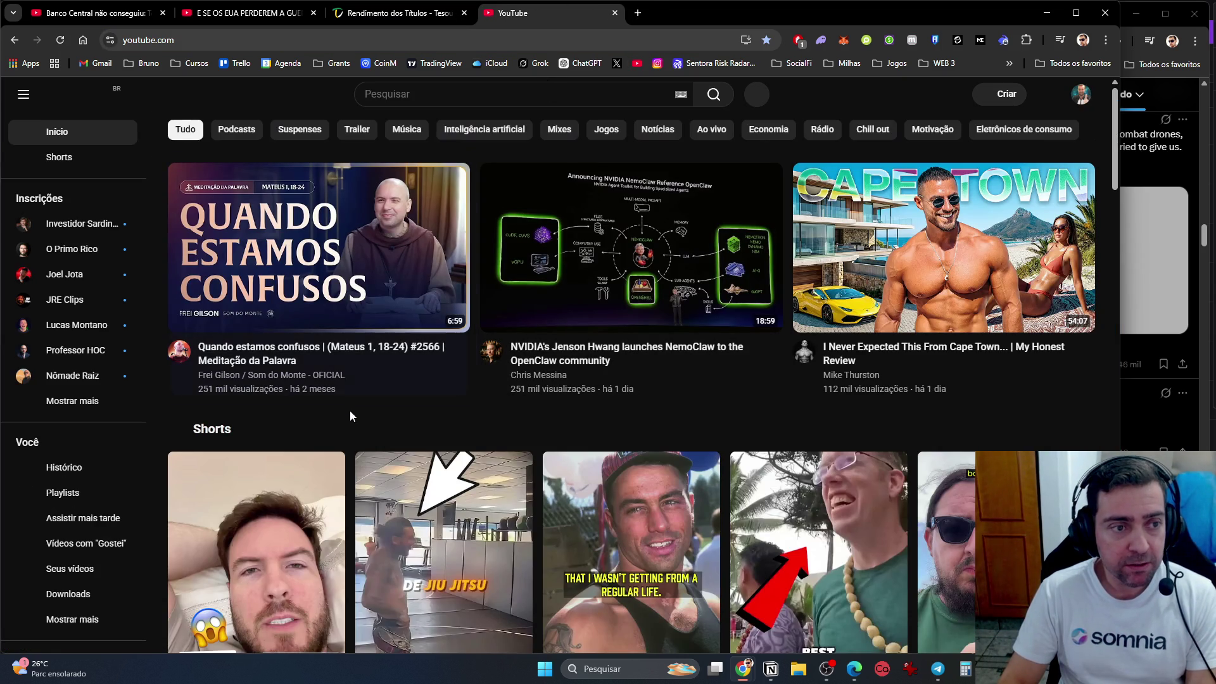
# - Browse and reload the YouTube home feed, then return to the Iran war video tab
pyautogui.scroll(-5, 366, 467)
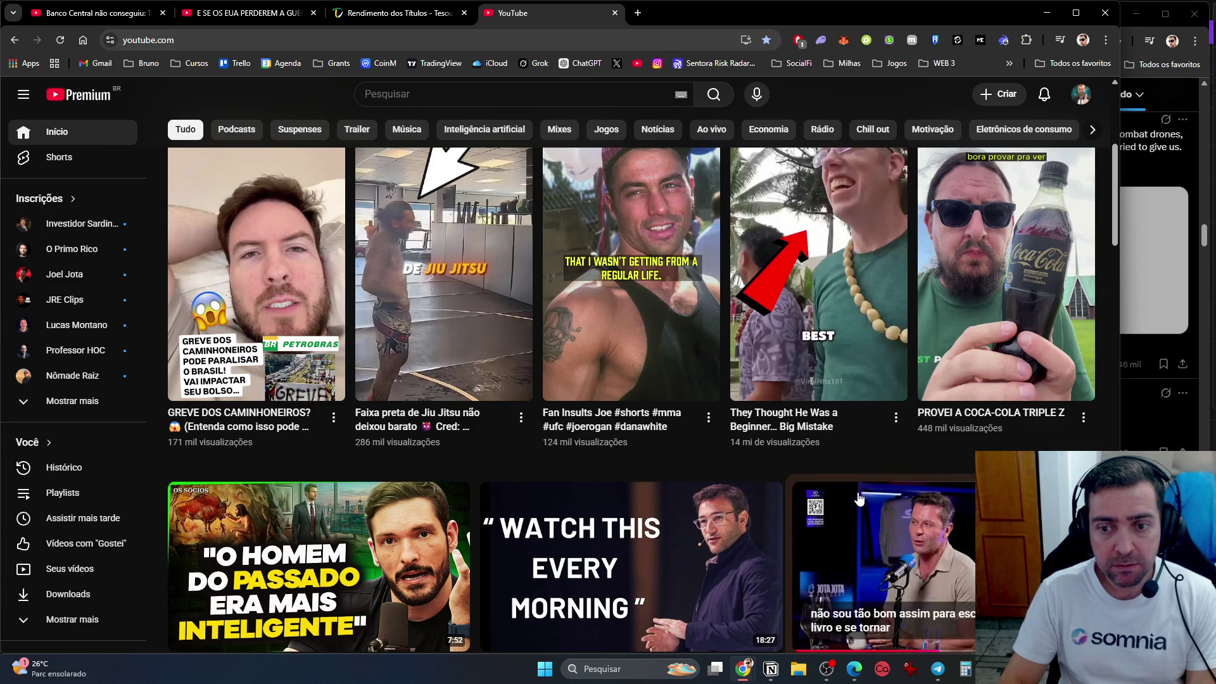
pyautogui.scroll(-3, 708, 532)
pyautogui.scroll(-5, 706, 528)
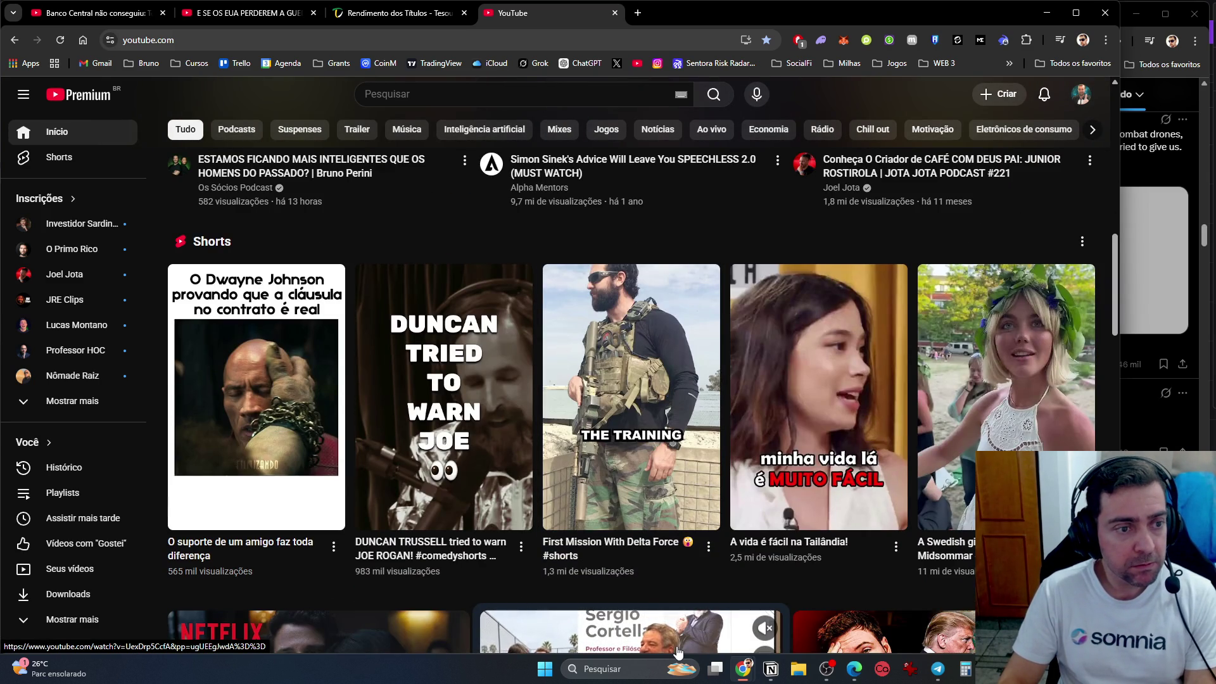
pyautogui.scroll(-7, 675, 643)
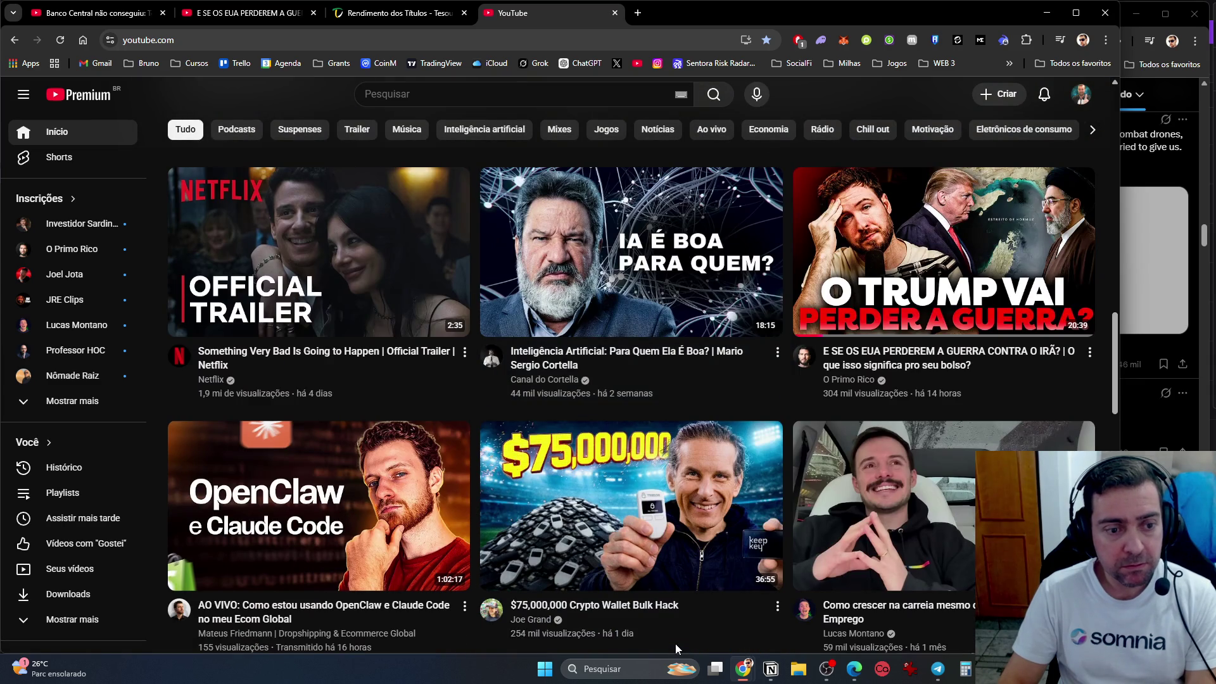
pyautogui.scroll(-3, 675, 644)
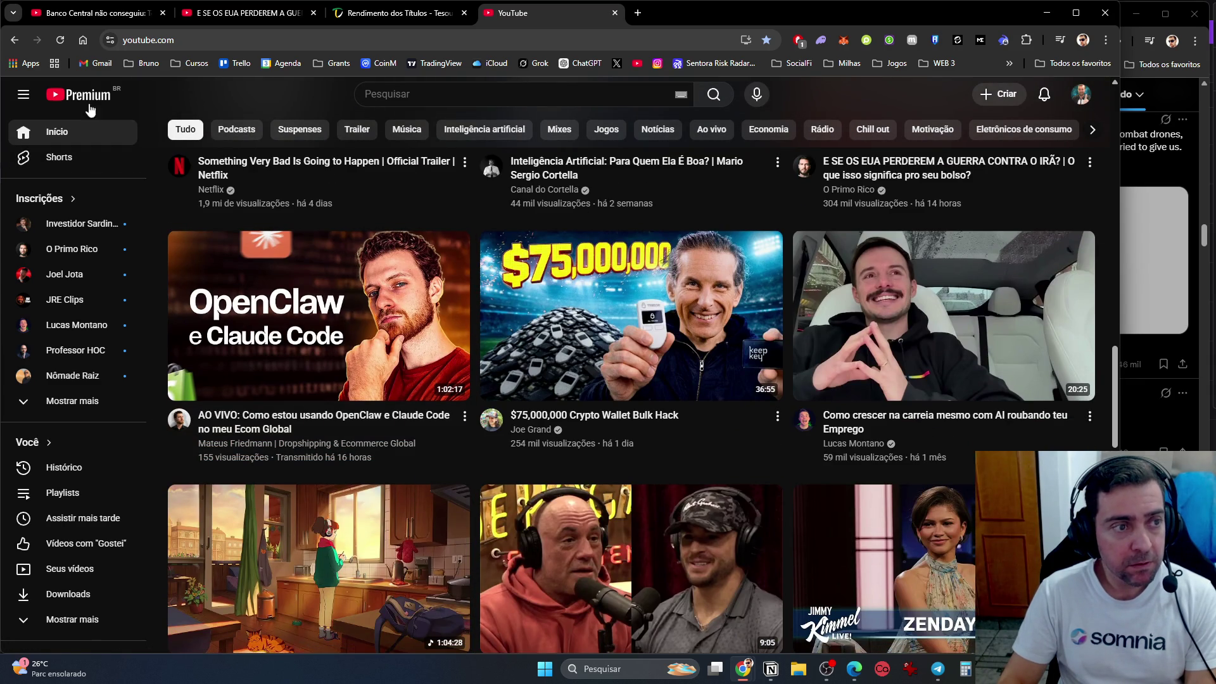
pyautogui.click(90, 101)
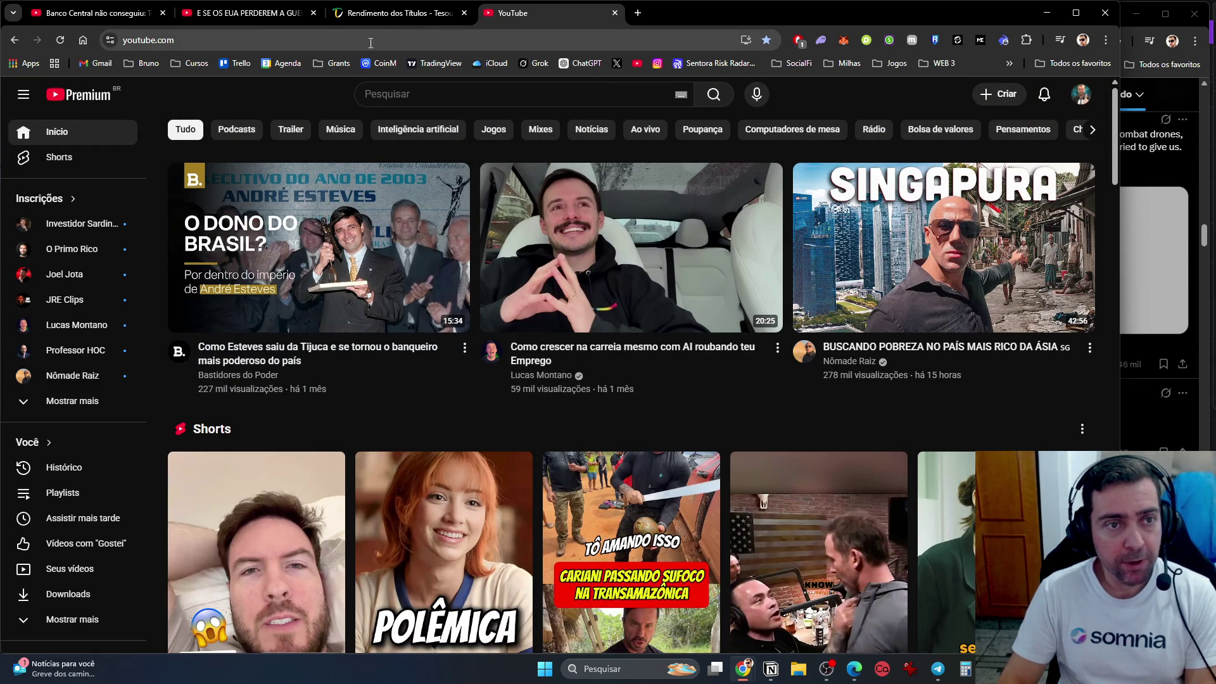
pyautogui.click(246, 18)
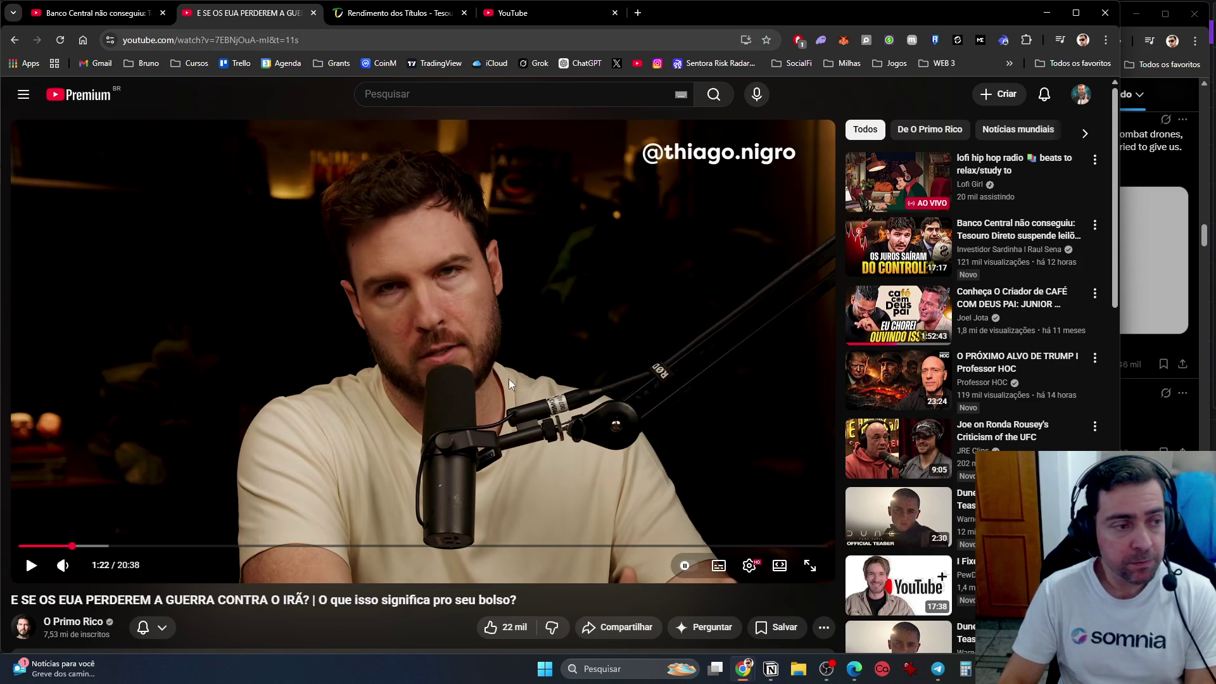
# - Play and pause the Iran war video, then open YouTube home in a new tab
pyautogui.click(503, 322)
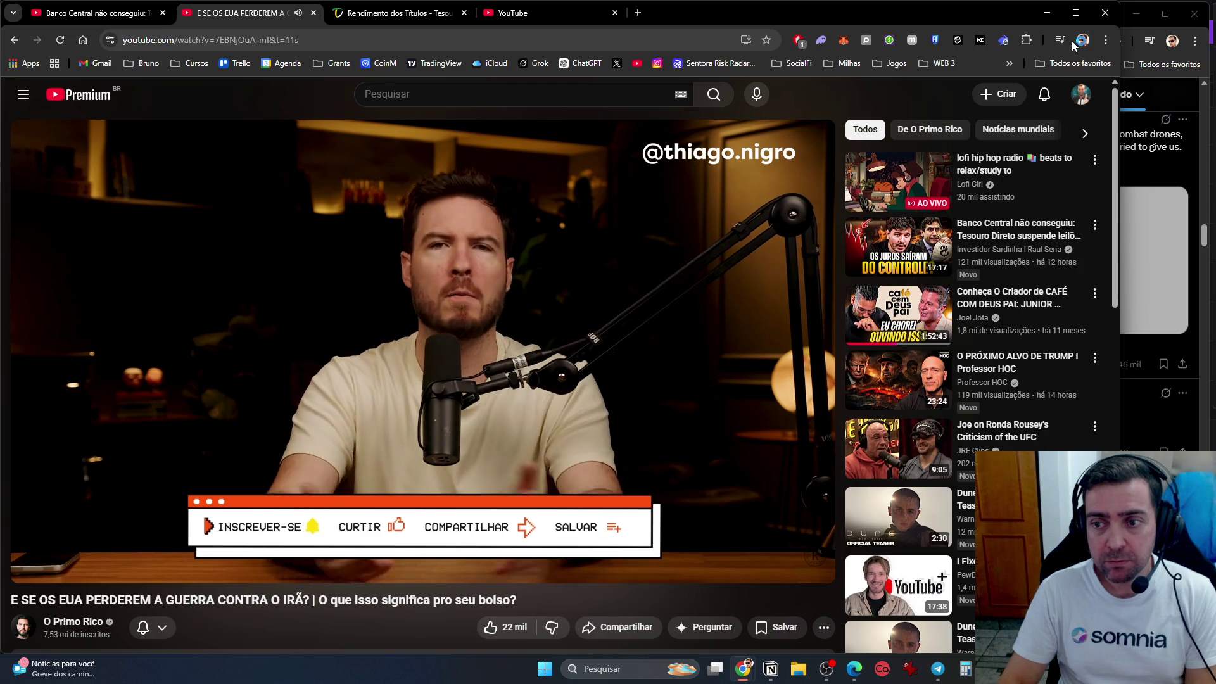
pyautogui.click(511, 256)
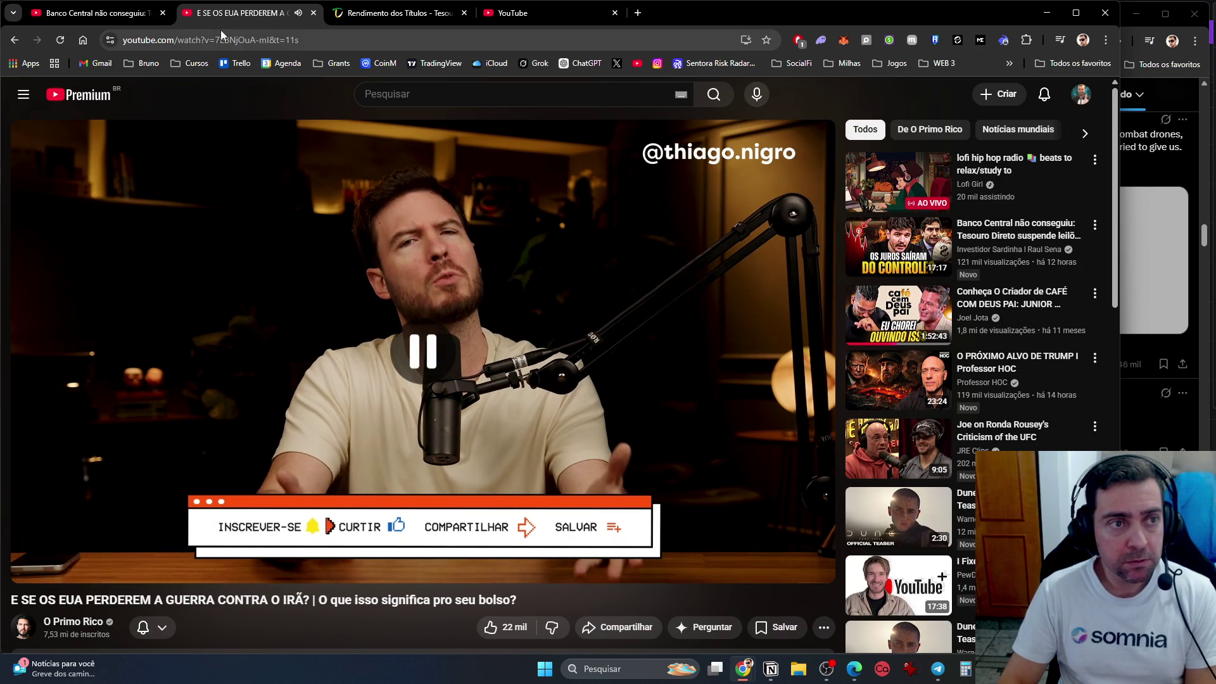
pyautogui.middleClick(55, 98)
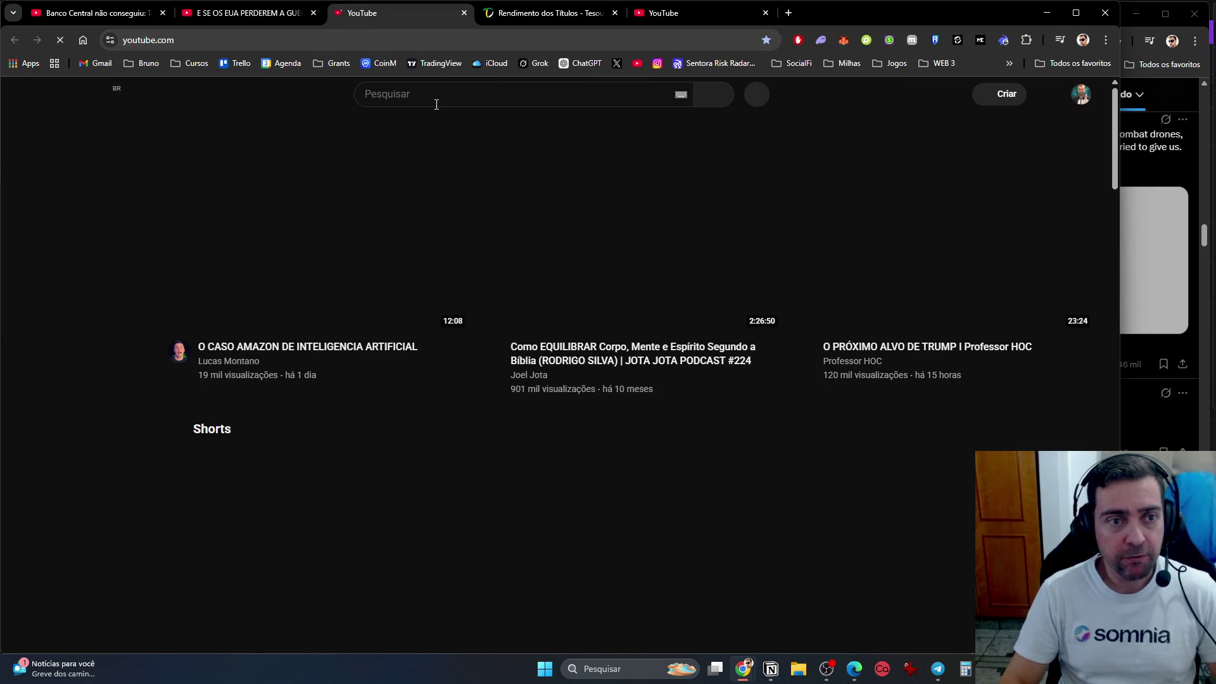
# - Search YouTube for 'sony spider'
pyautogui.click(437, 104)
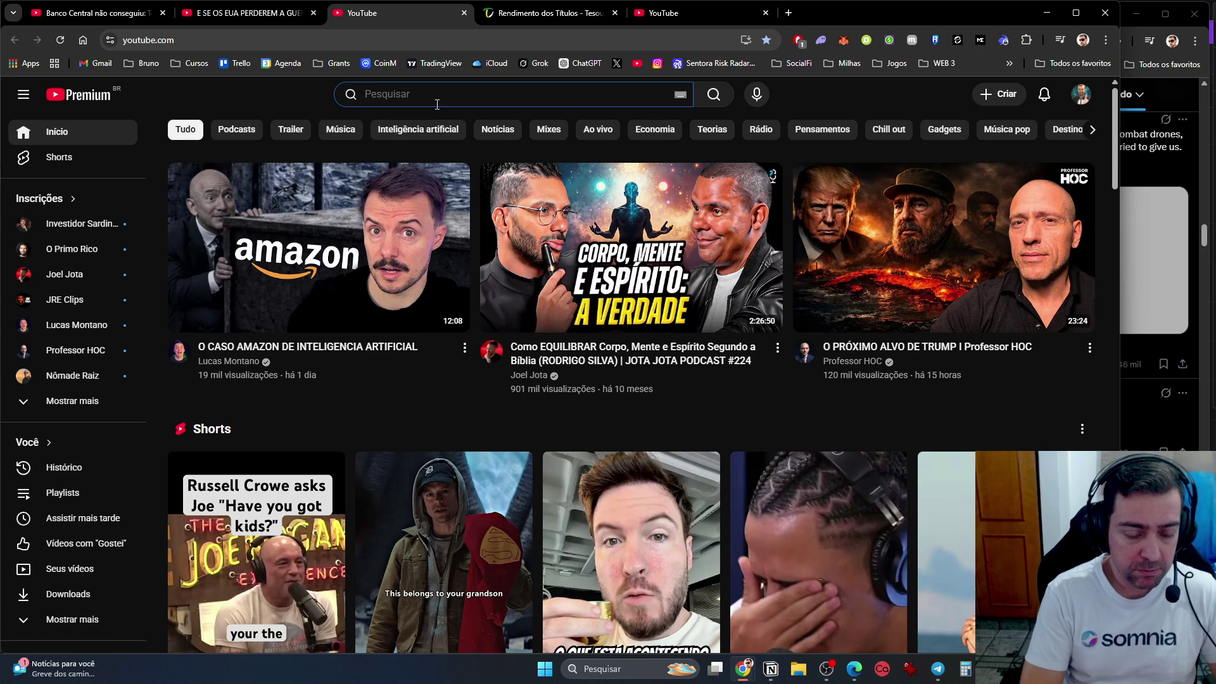
pyautogui.write('sony ')
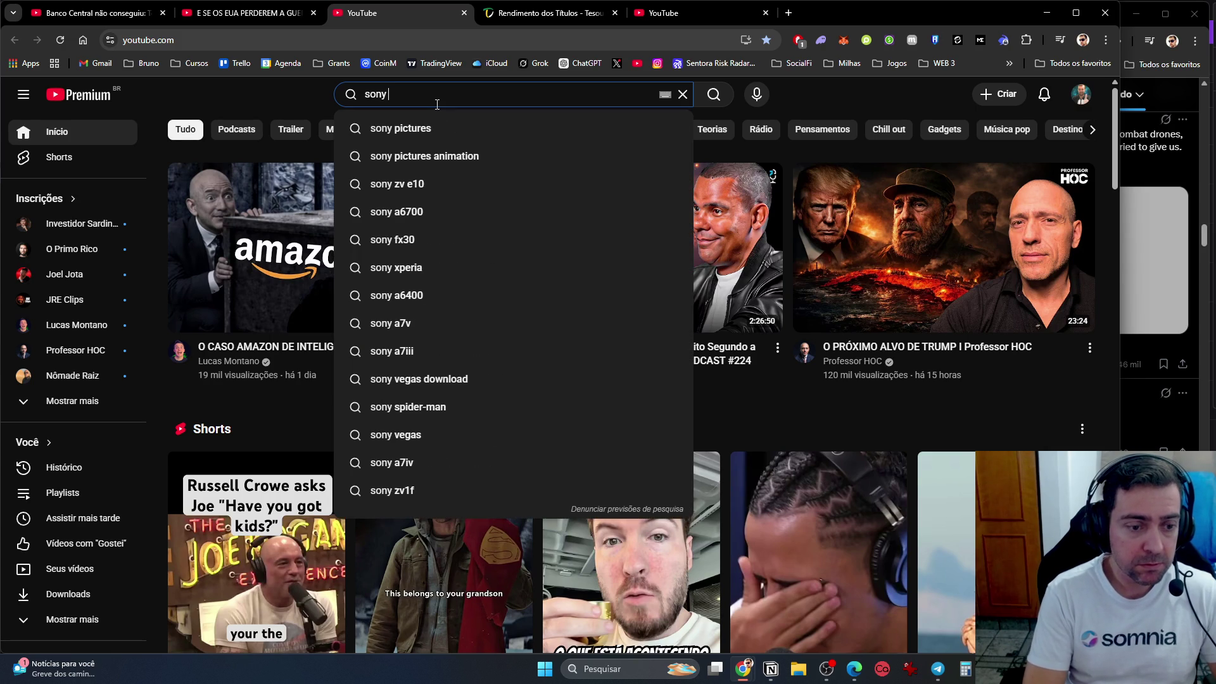
pyautogui.write('spider')
pyautogui.press('Return')
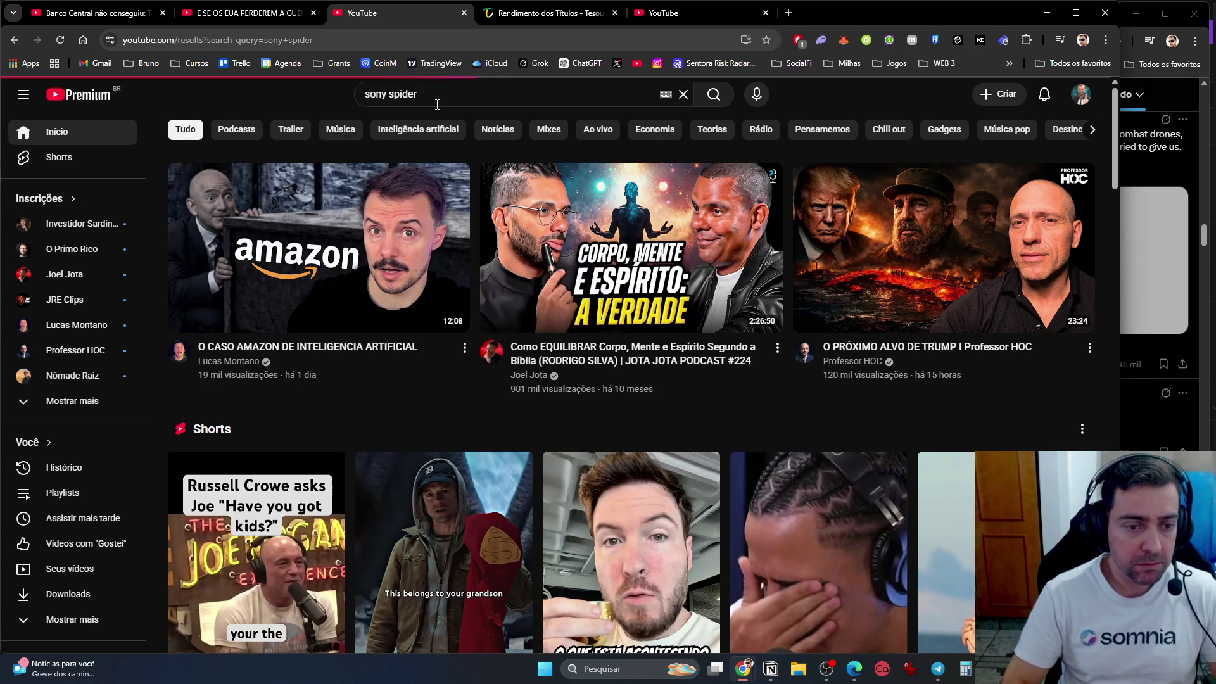
pyautogui.moveTo(655, 187)
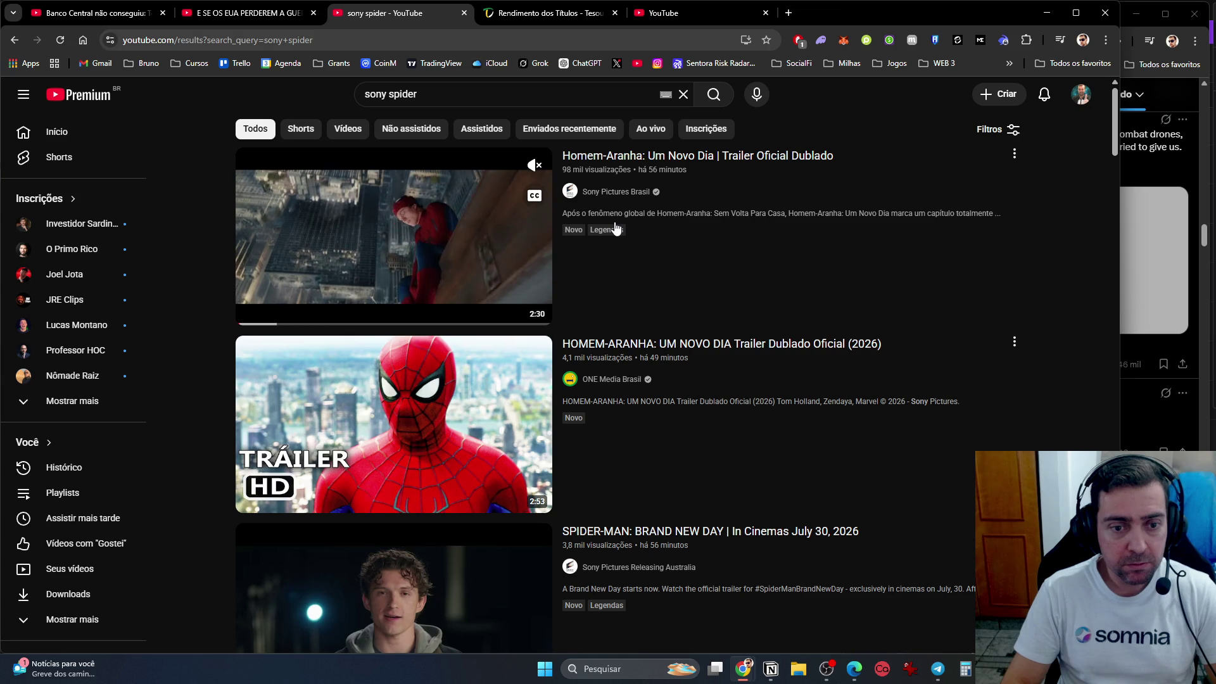
pyautogui.moveTo(589, 192)
pyautogui.mouseDown()
pyautogui.moveTo(684, 227)
pyautogui.moveTo(708, 209)
pyautogui.mouseUp()
pyautogui.click(1083, 105)
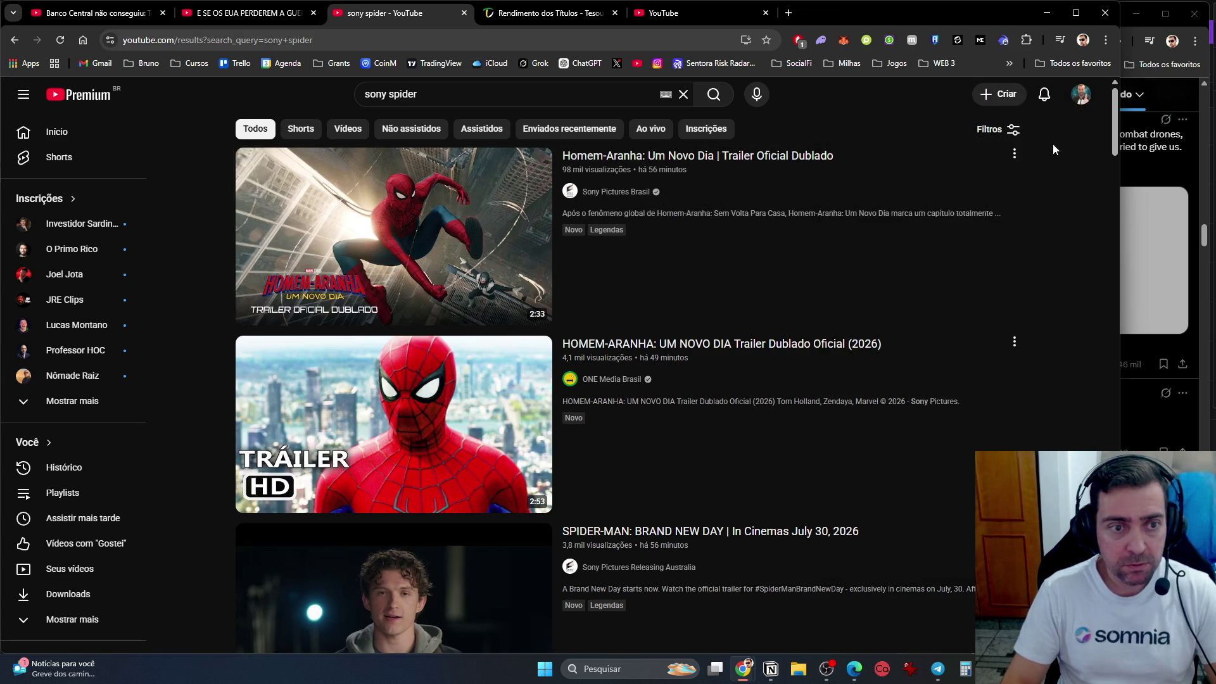
# - Scroll the results and open 'SPIDER-MAN: BRAND NEW DAY – Official Trailer (HD)'
pyautogui.scroll(-3, 684, 380)
pyautogui.scroll(-3, 681, 384)
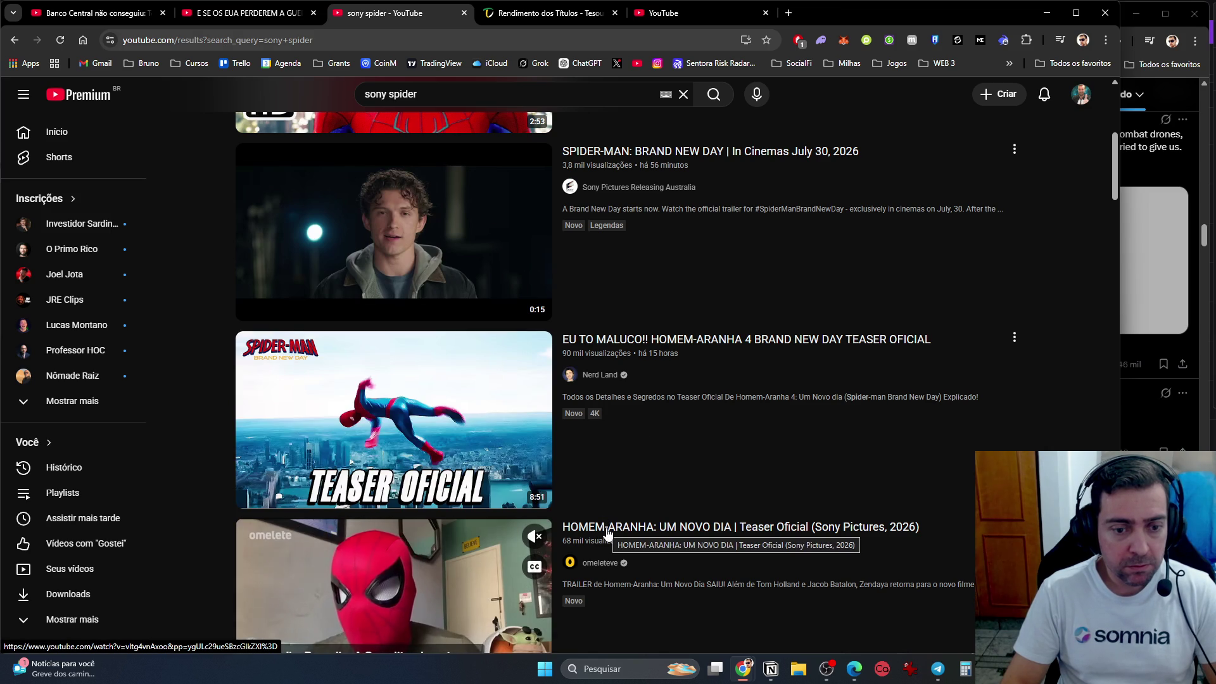
pyautogui.scroll(-2, 606, 527)
pyautogui.scroll(-1, 607, 506)
pyautogui.scroll(-2, 606, 489)
pyautogui.scroll(-2, 622, 467)
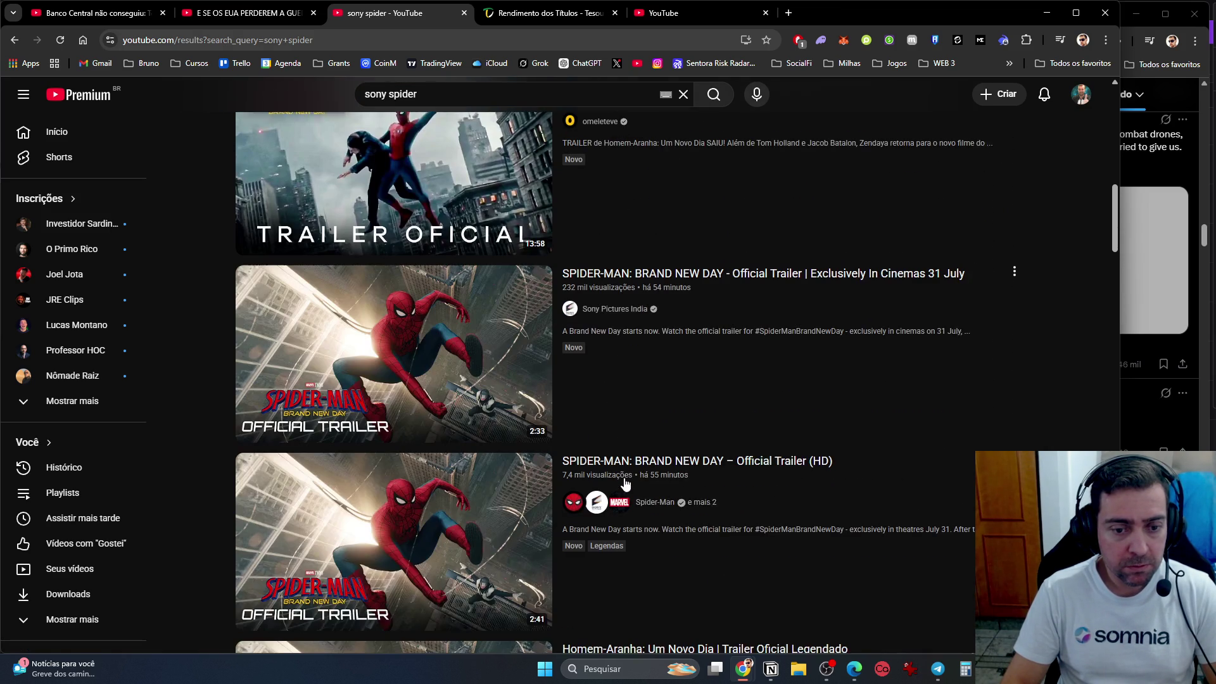
pyautogui.click(624, 474)
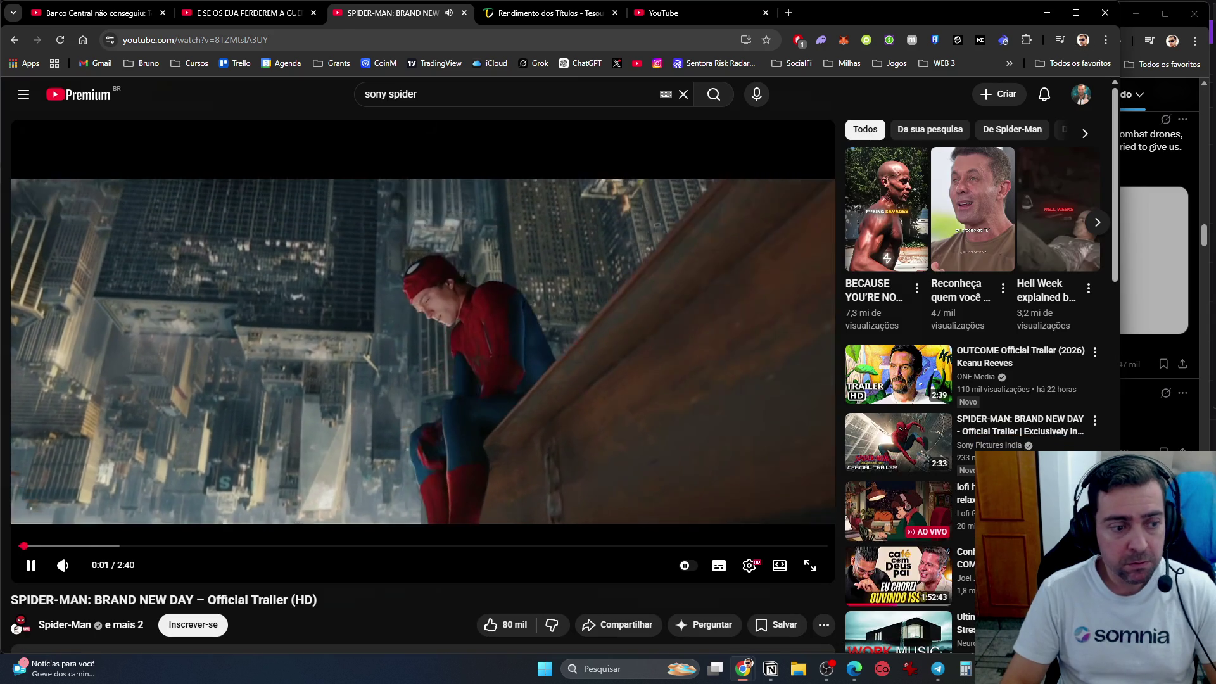
# - Adjust the trailer volume, then open and close the AirDrop Chrome profile window
pyautogui.click(1083, 39)
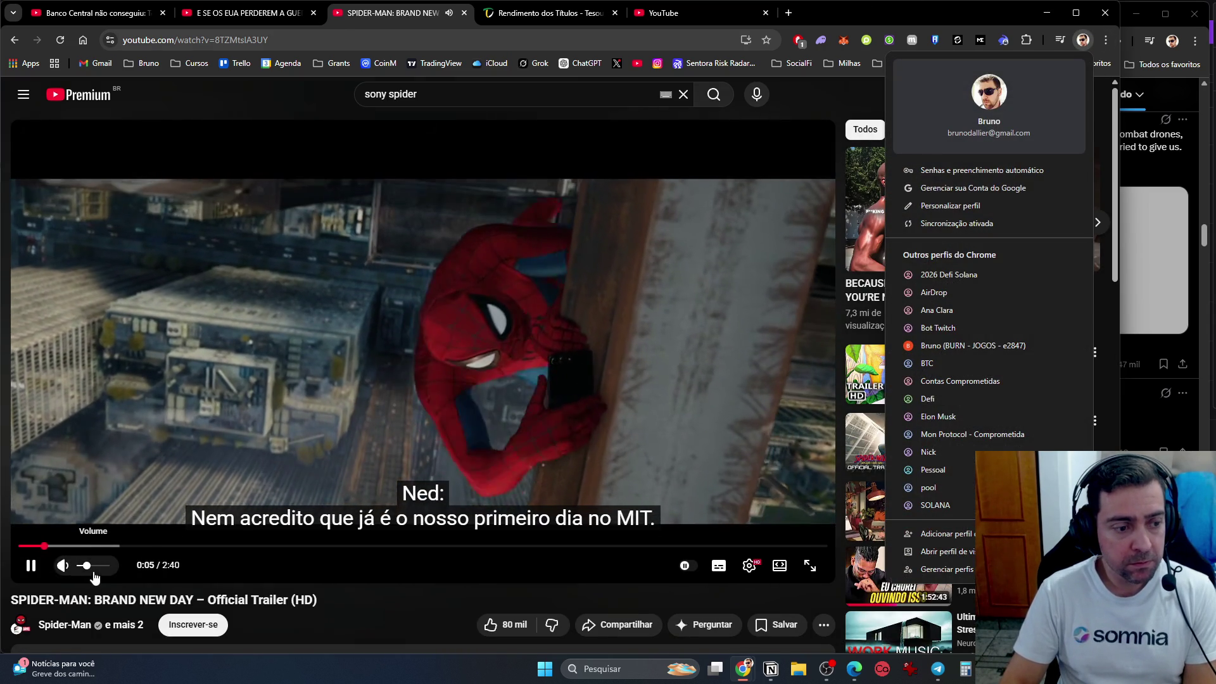
pyautogui.click(97, 567)
pyautogui.click(1083, 40)
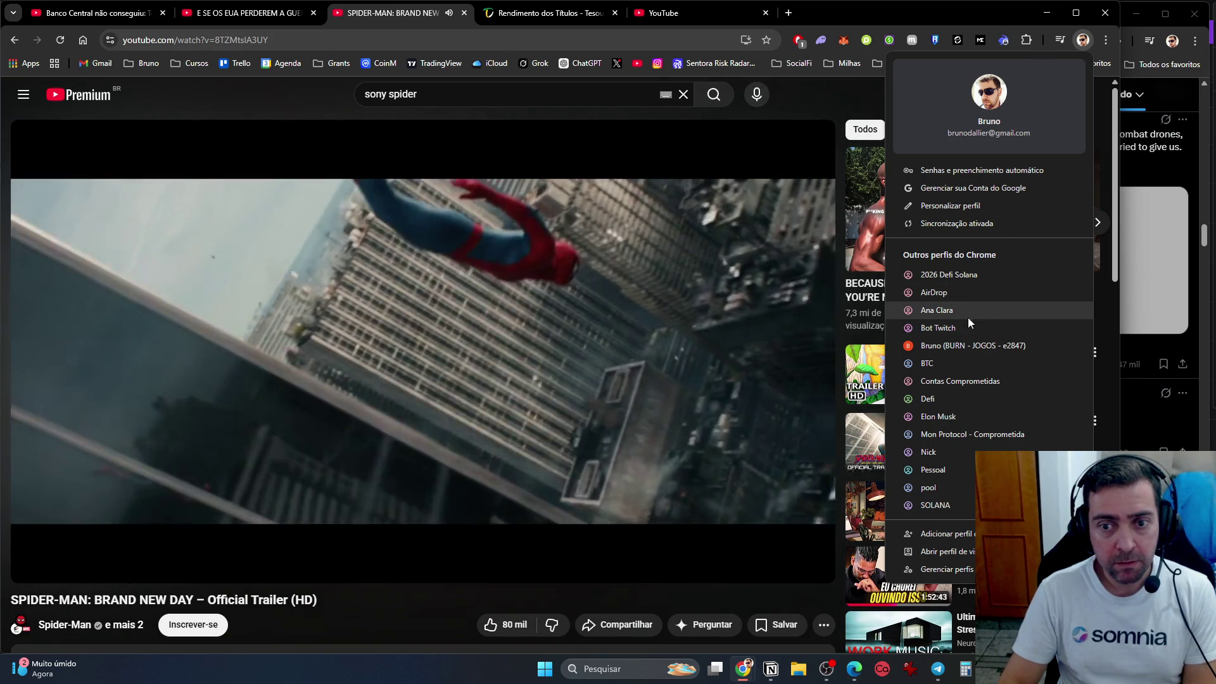
pyautogui.click(972, 293)
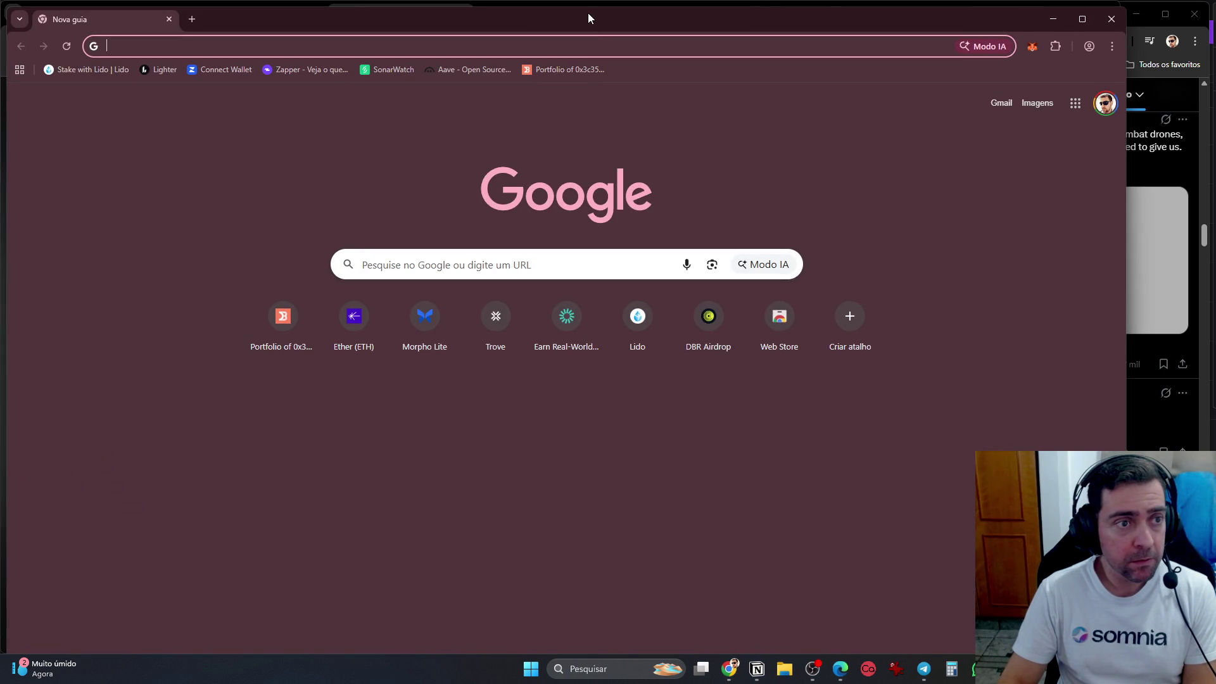
pyautogui.click(1112, 21)
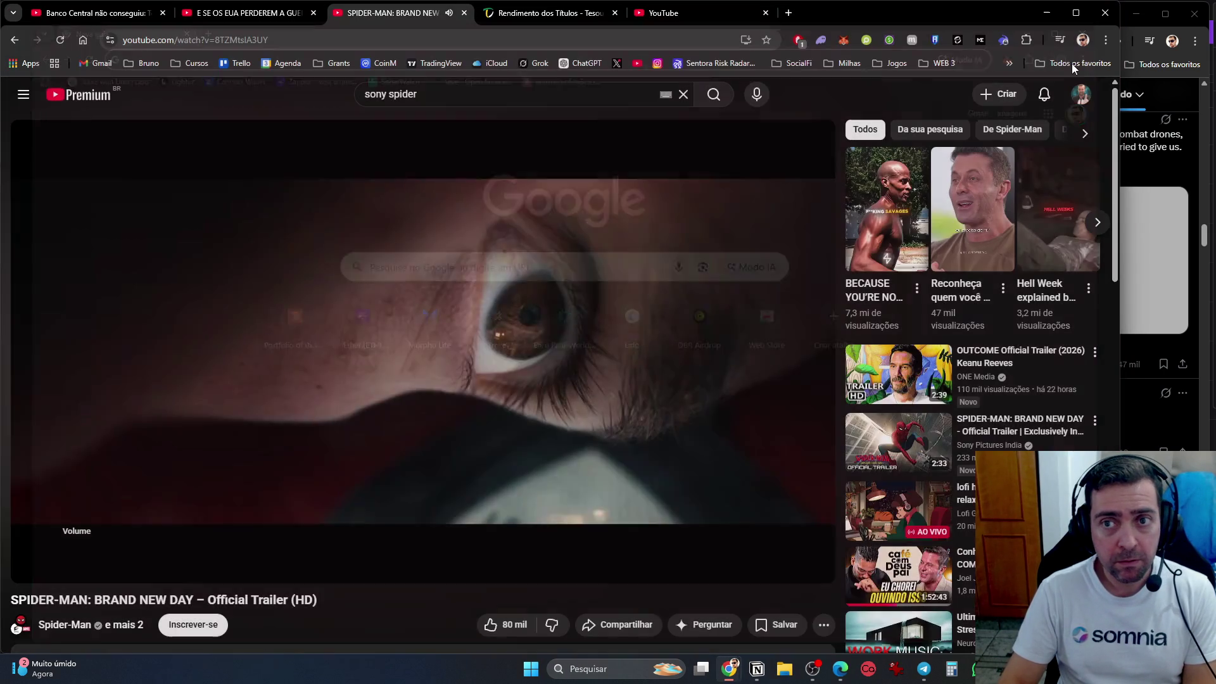
# - Open a window for another Chrome profile and move it aside
pyautogui.click(1083, 40)
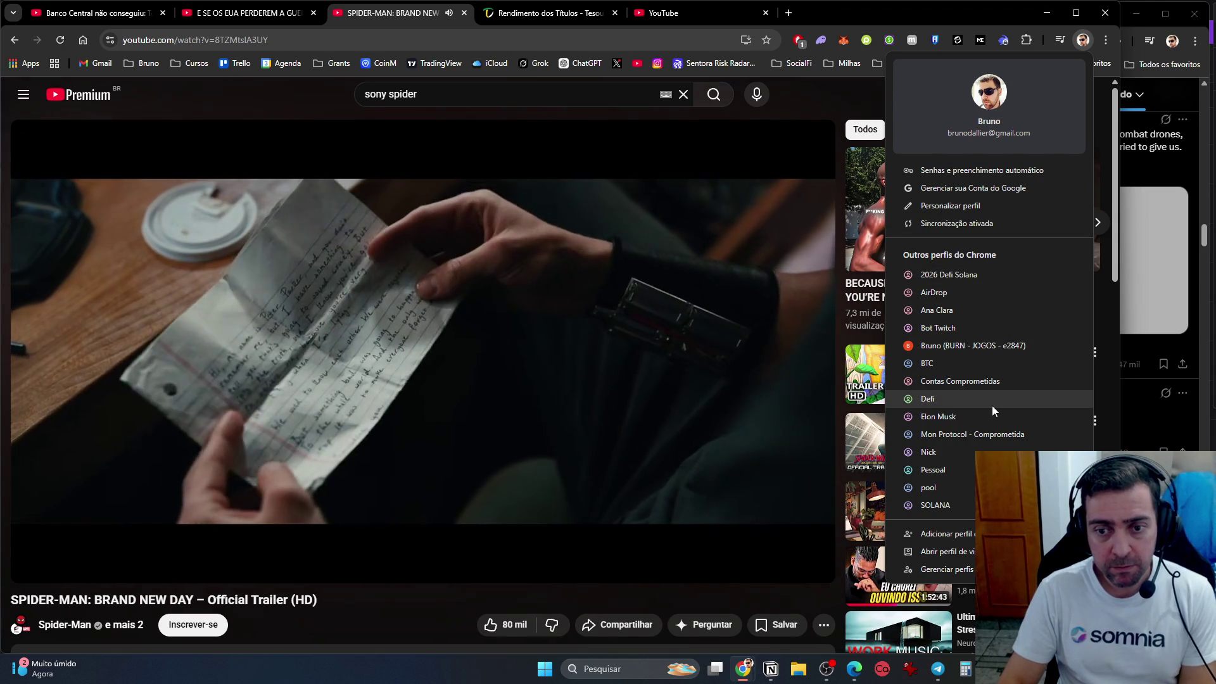
pyautogui.click(990, 399)
pyautogui.moveTo(629, 18)
pyautogui.mouseDown()
pyautogui.moveTo(375, 171)
pyautogui.moveTo(0, 95)
pyautogui.mouseUp()
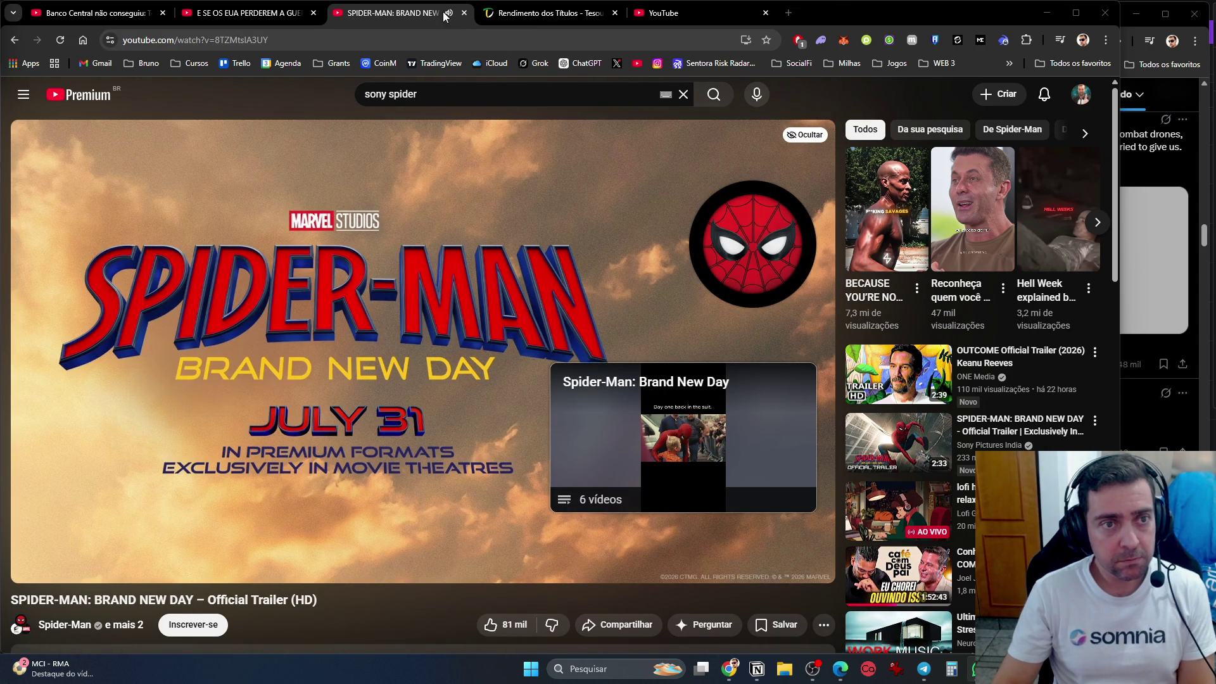
# - Mute and close the Spider-Man trailer tab, then maximize the Katana window
pyautogui.click(448, 13)
pyautogui.click(465, 12)
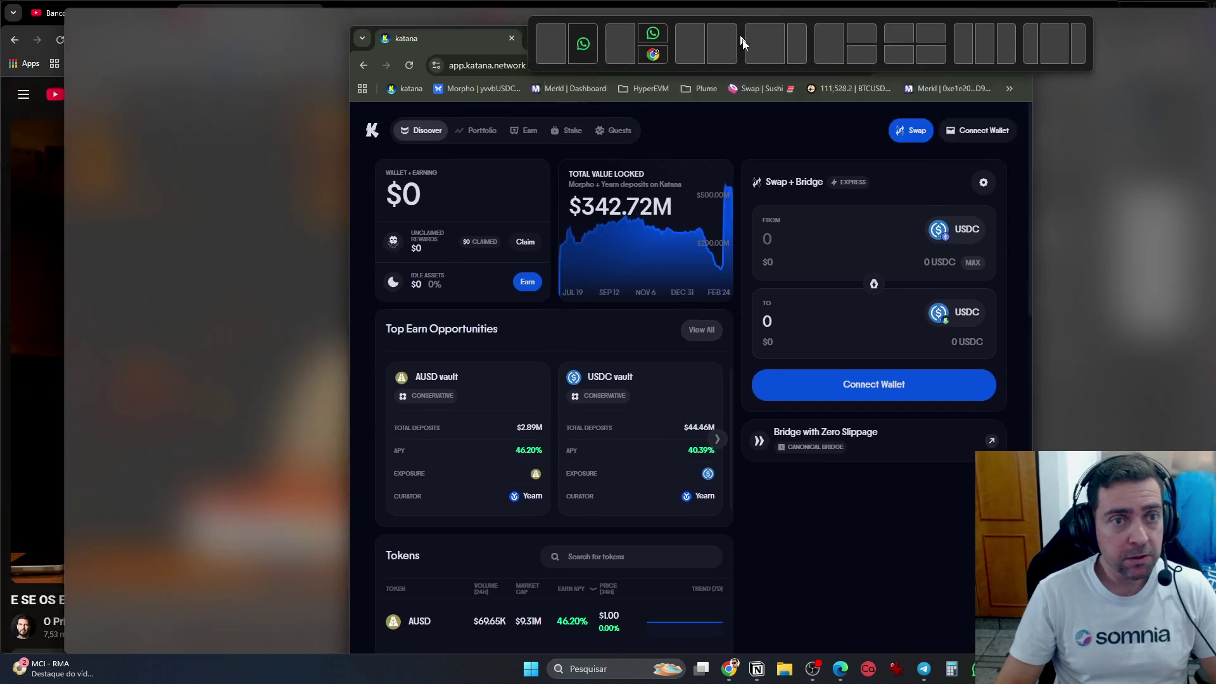
pyautogui.moveTo(624, 28); pyautogui.dragTo(769, 51)
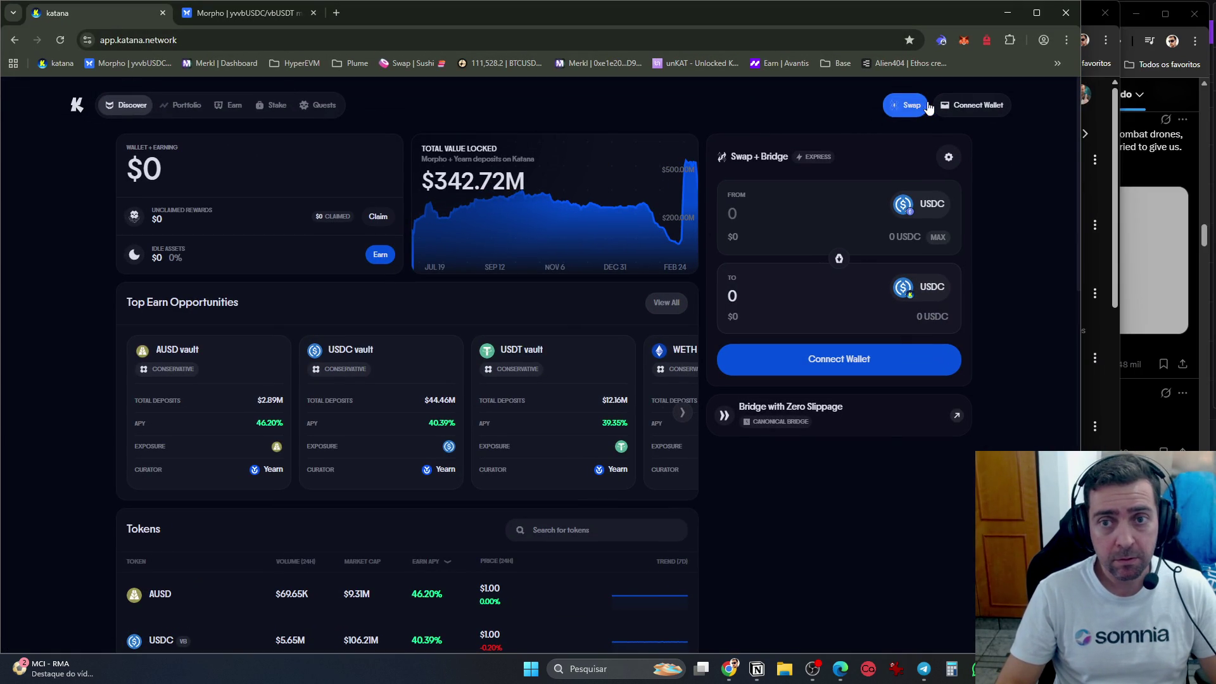
# - Connect Rabby Wallet to Katana, unlocking it with the wallet password and approving the connection
pyautogui.click(974, 107)
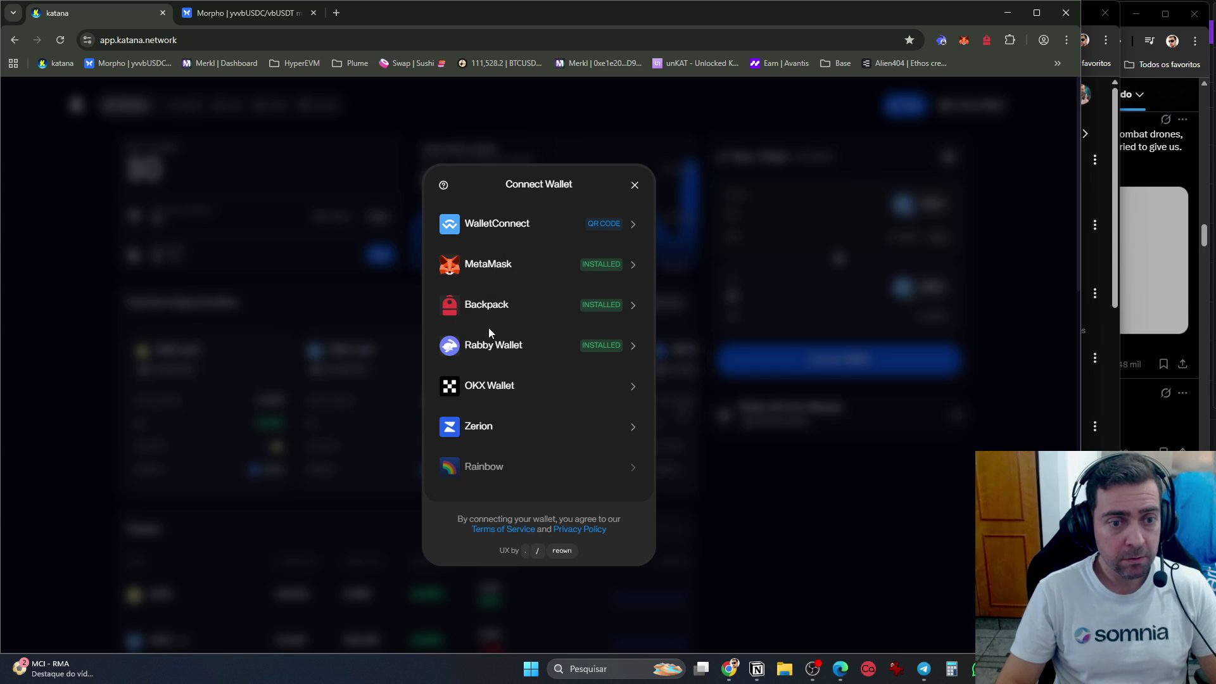
pyautogui.click(489, 346)
pyautogui.write('********')
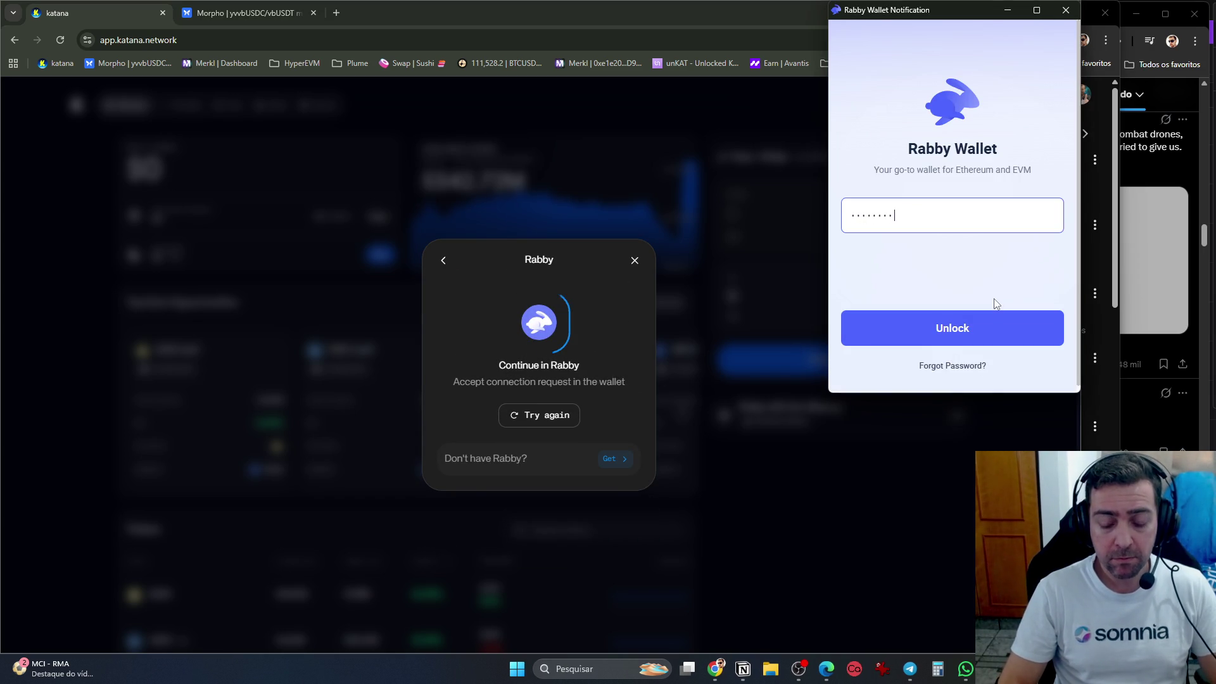
pyautogui.hotkey('ctrl', 'a')
pyautogui.write('********')
pyautogui.press('Return')
pyautogui.click(985, 328)
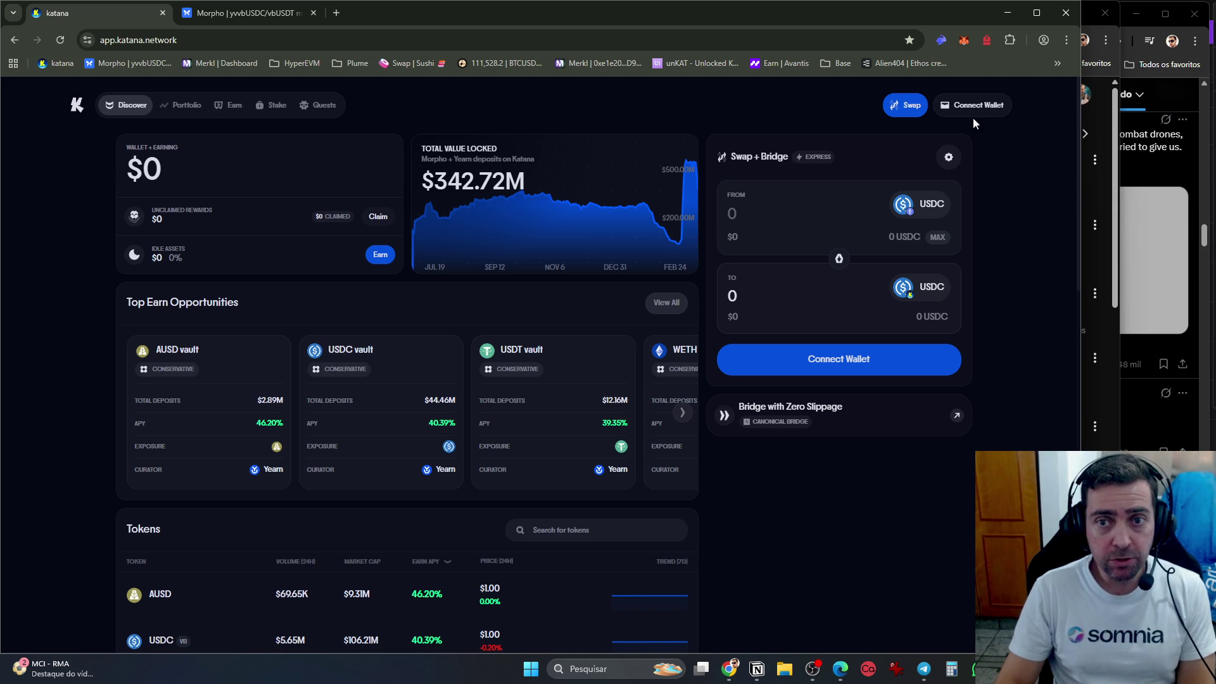
pyautogui.click(945, 108)
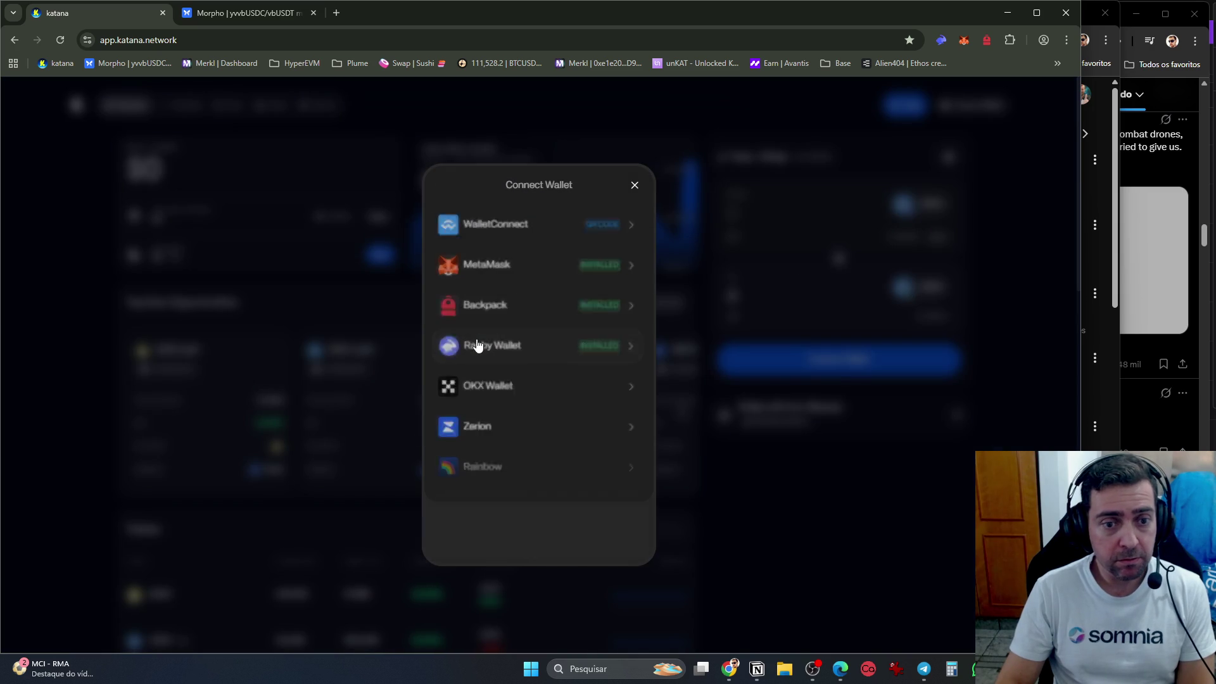
# - Connect Rabby to Katana, reload the dashboard, and open the Sushi swap page in a new tab
pyautogui.click(477, 346)
pyautogui.click(986, 439)
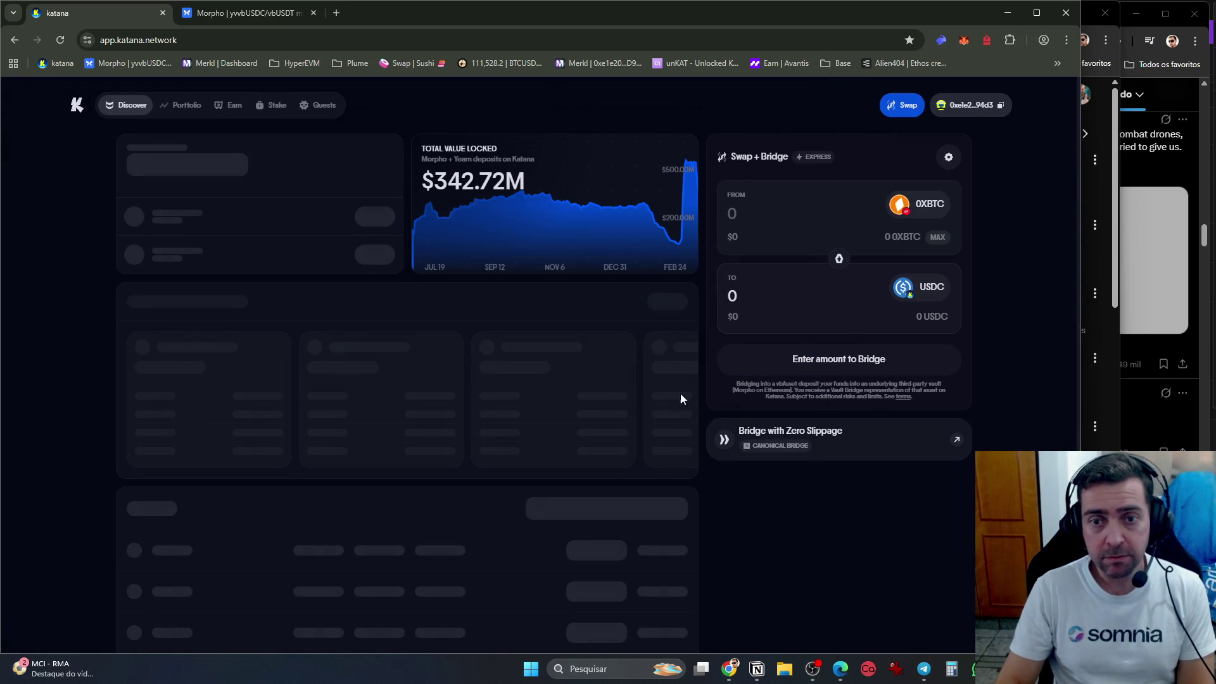
pyautogui.click(81, 106)
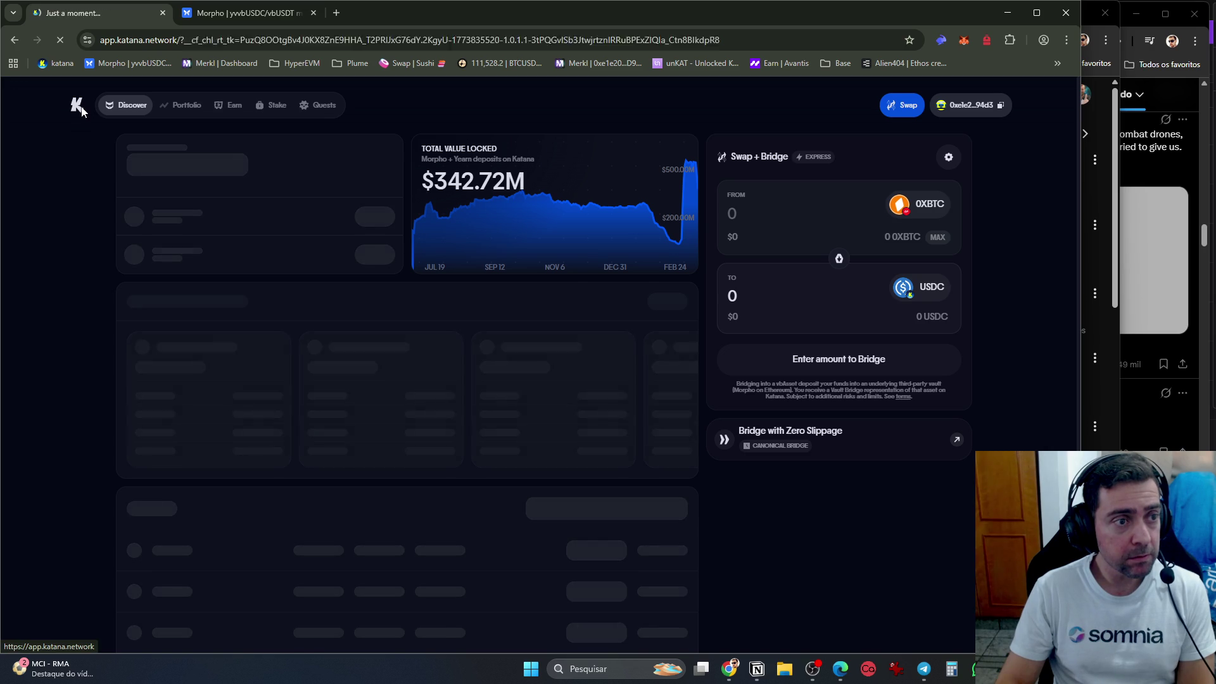
pyautogui.click(336, 14)
pyautogui.click(398, 64)
pyautogui.click(105, 11)
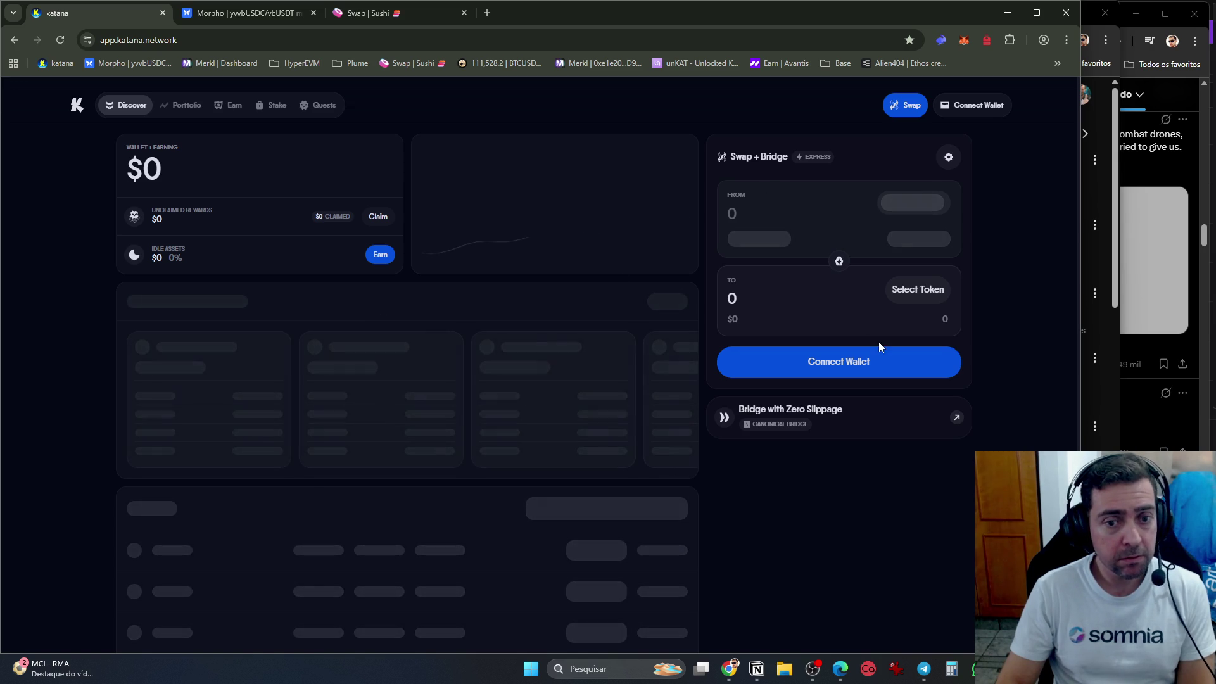
# - Connect MetaMask to Katana, unlocking it with the wallet password, then view its balances
pyautogui.click(890, 367)
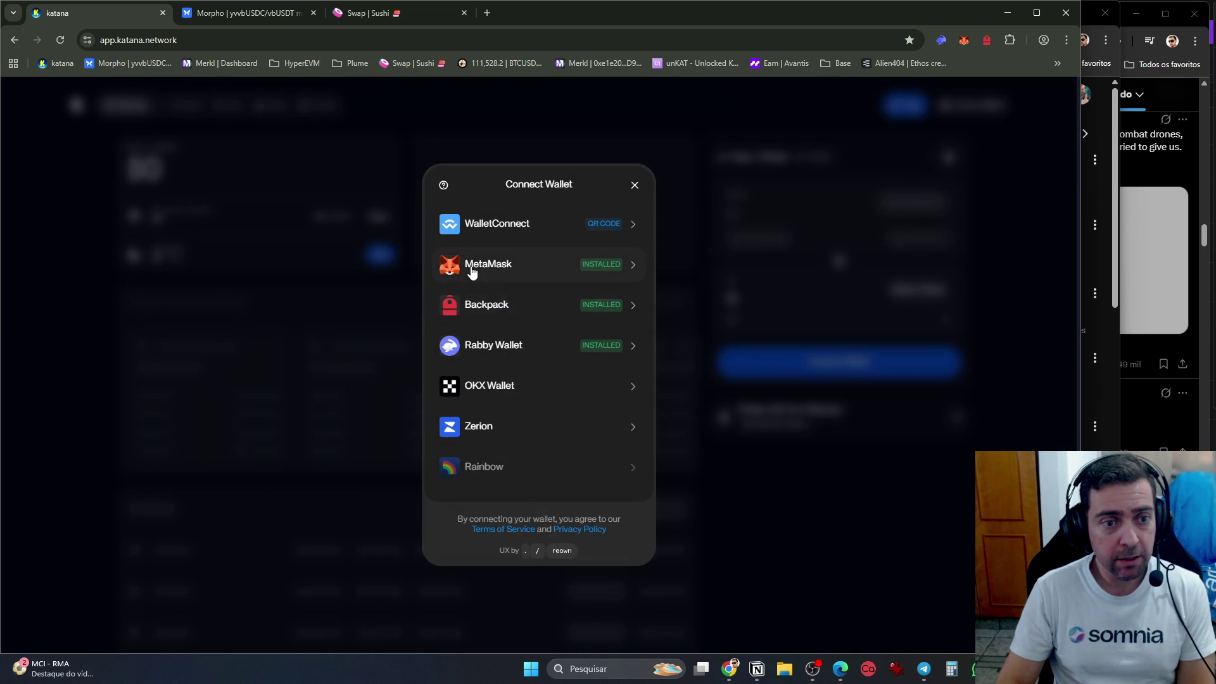
pyautogui.click(475, 274)
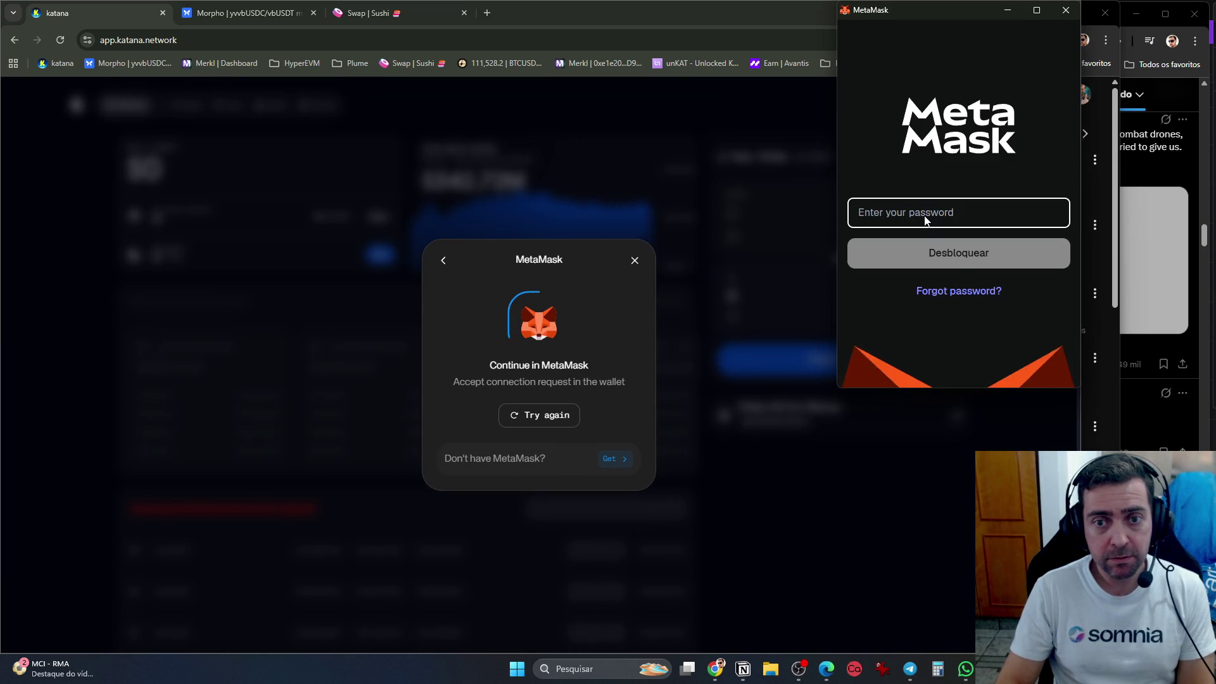
pyautogui.write('**********')
pyautogui.press('Return')
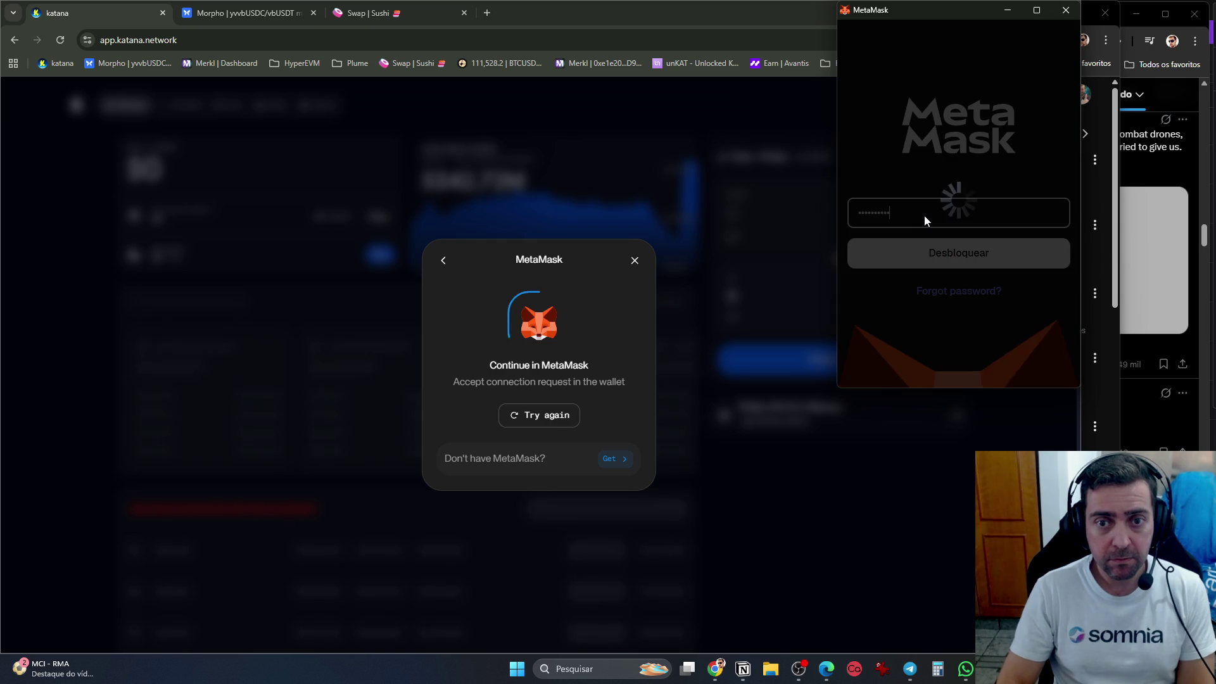
pyautogui.click(1011, 361)
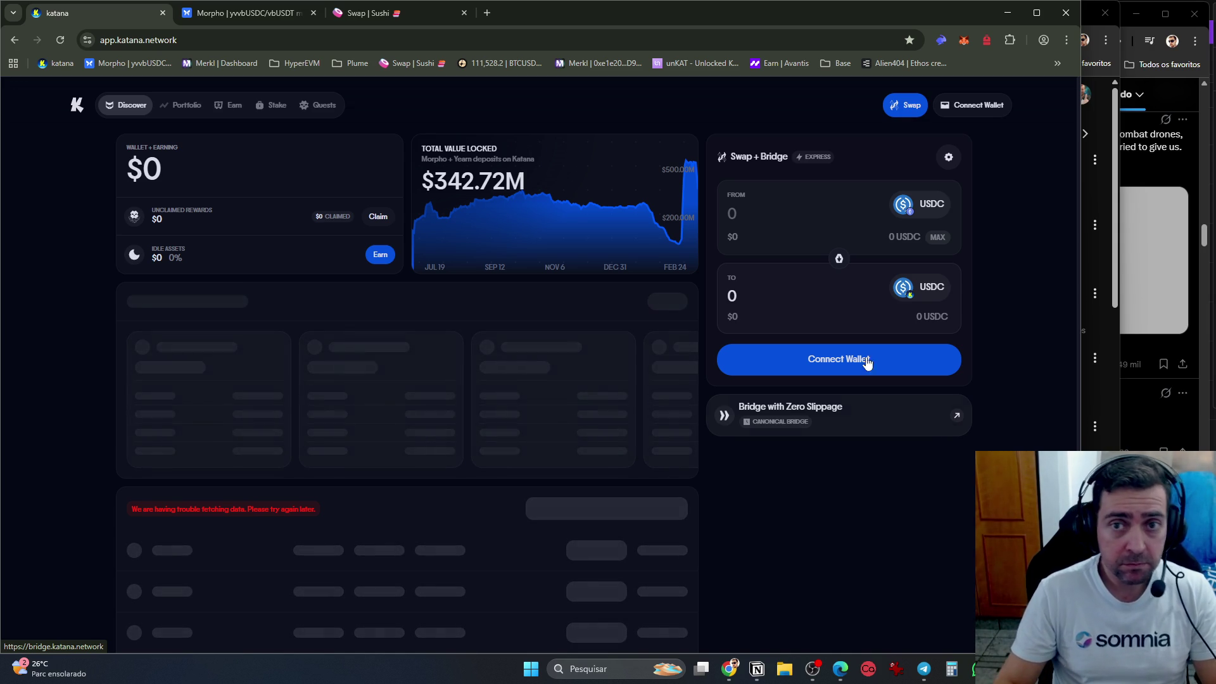
pyautogui.click(965, 40)
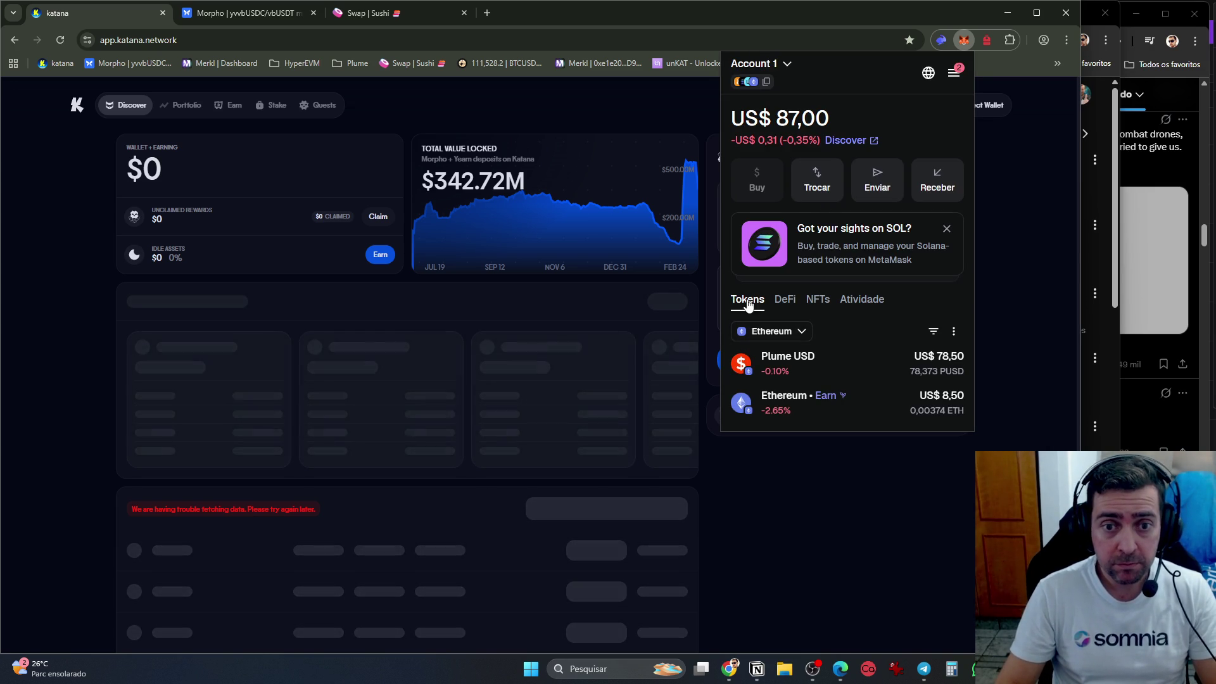
# - Review Account 1's account list in MetaMask, then bring the 'Pogramação orientada a objetos' Notion page forward
pyautogui.click(789, 66)
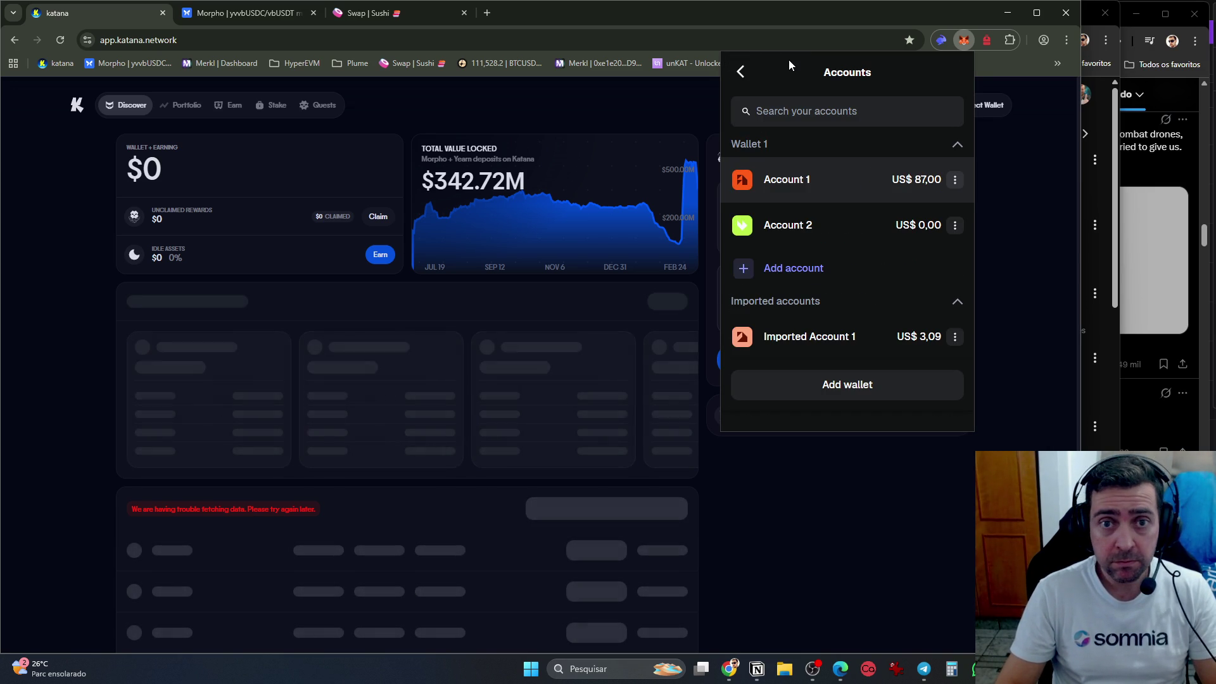
pyautogui.click(741, 72)
pyautogui.moveTo(750, 81)
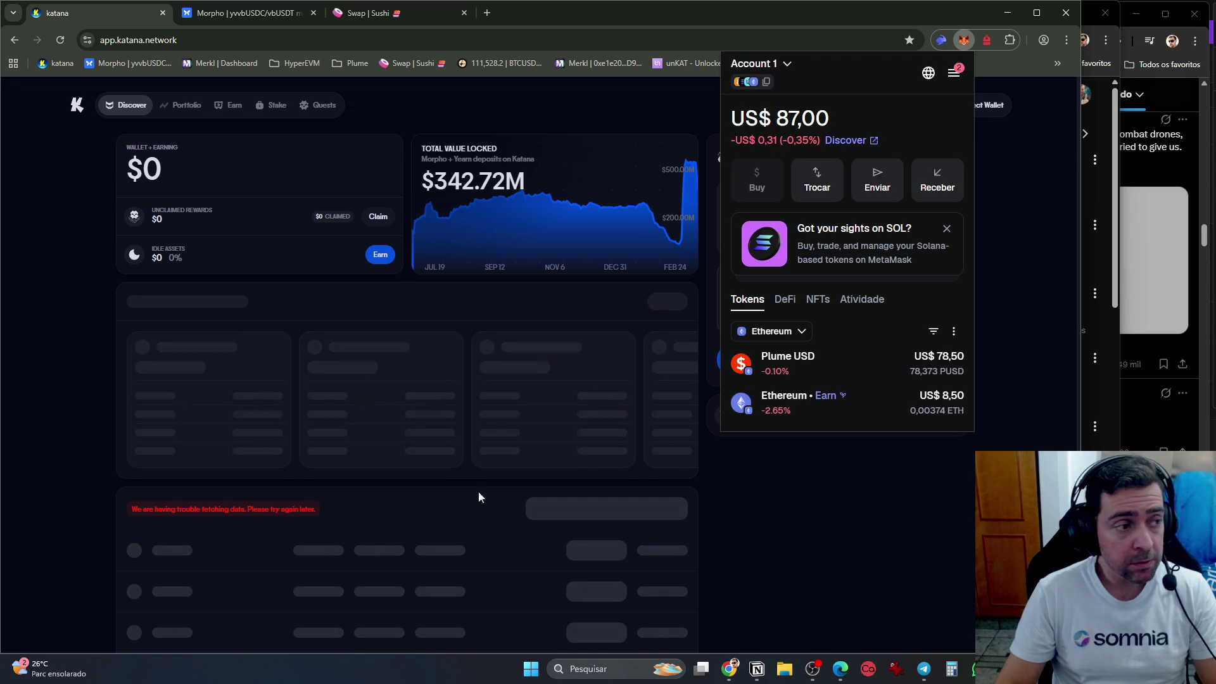
pyautogui.click(761, 676)
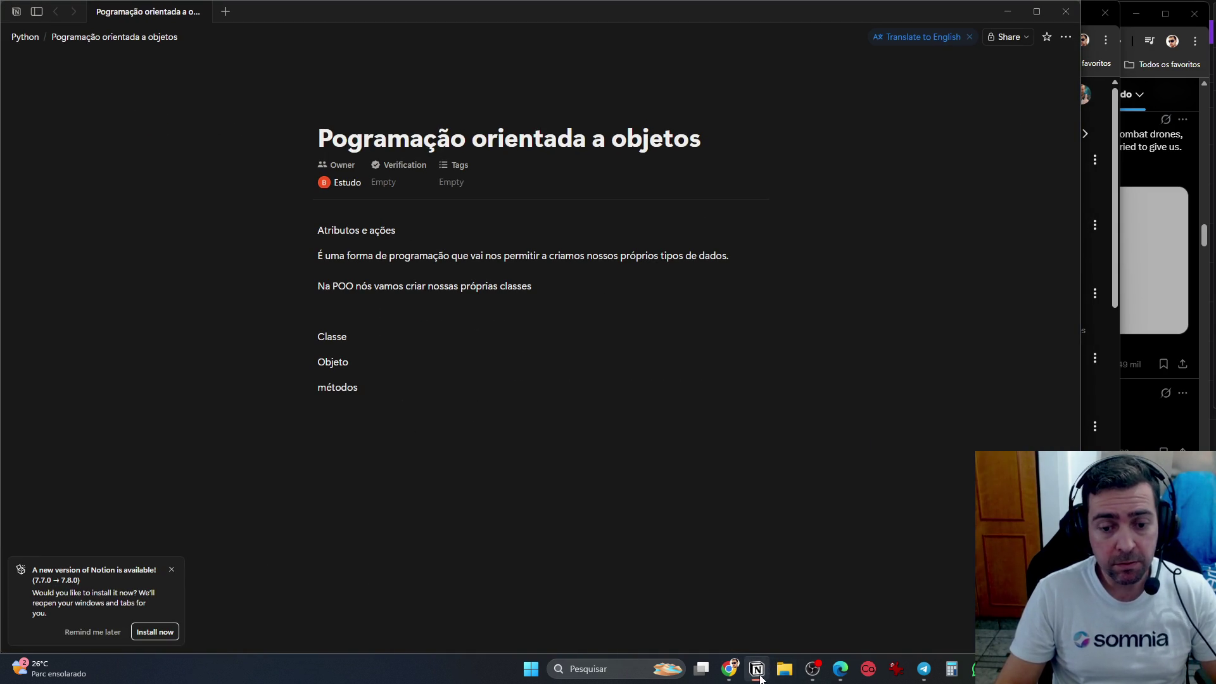
# - Switch Notion to the Web3 workspace and open the Liquidez page from its Inbox reminder
pyautogui.moveTo(35, 9)
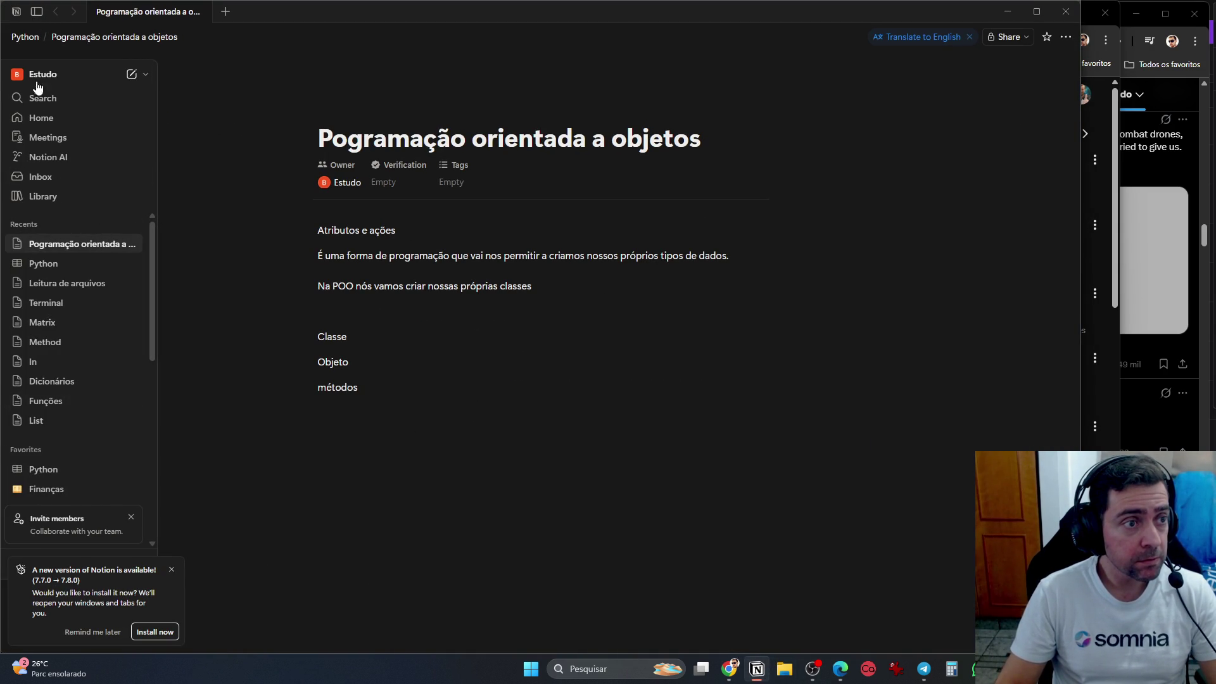
pyautogui.click(72, 74)
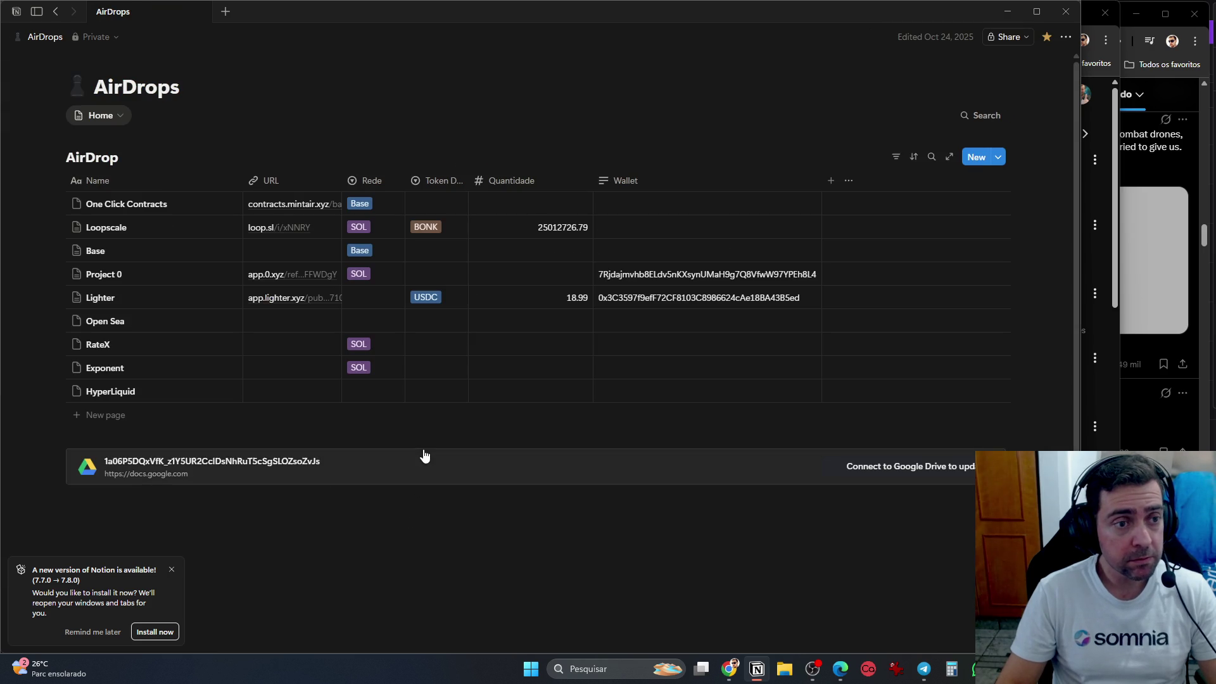
pyautogui.click(36, 12)
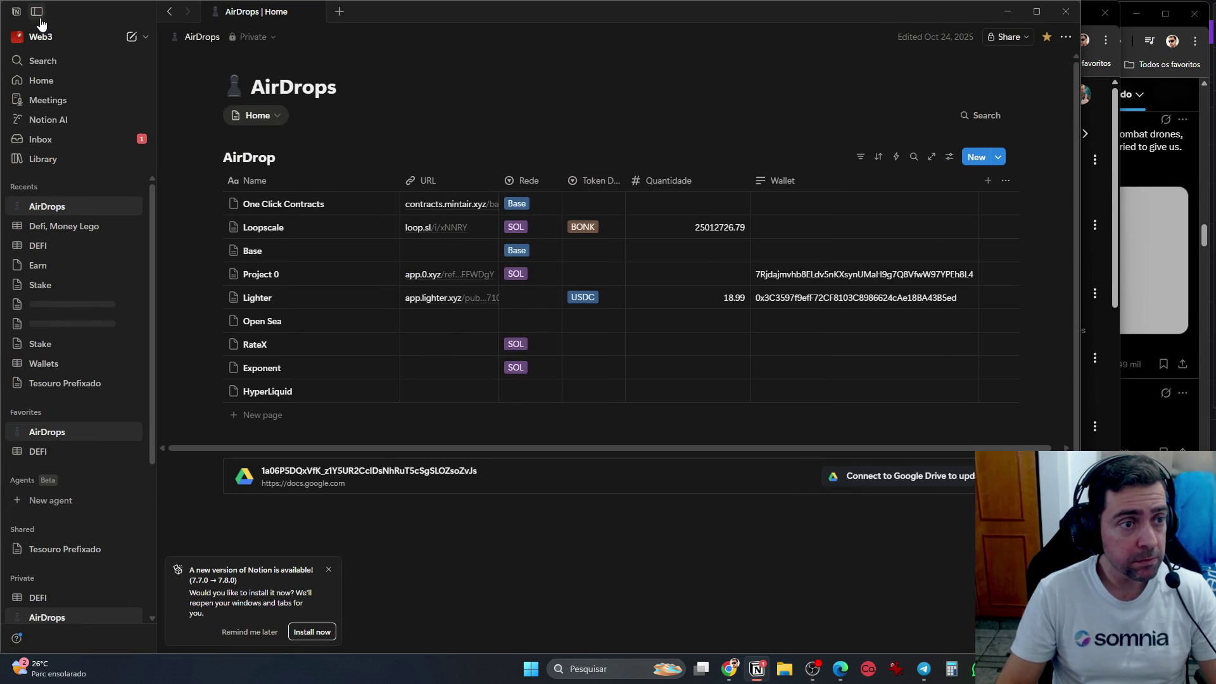
pyautogui.click(73, 141)
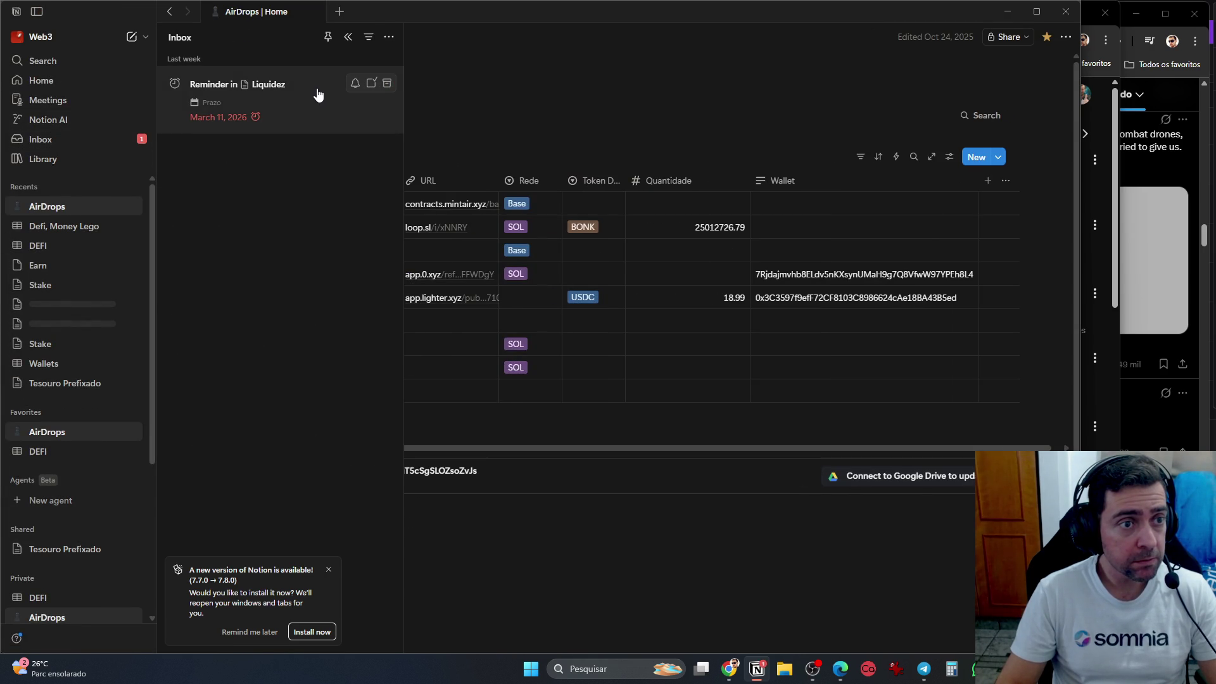
pyautogui.click(318, 95)
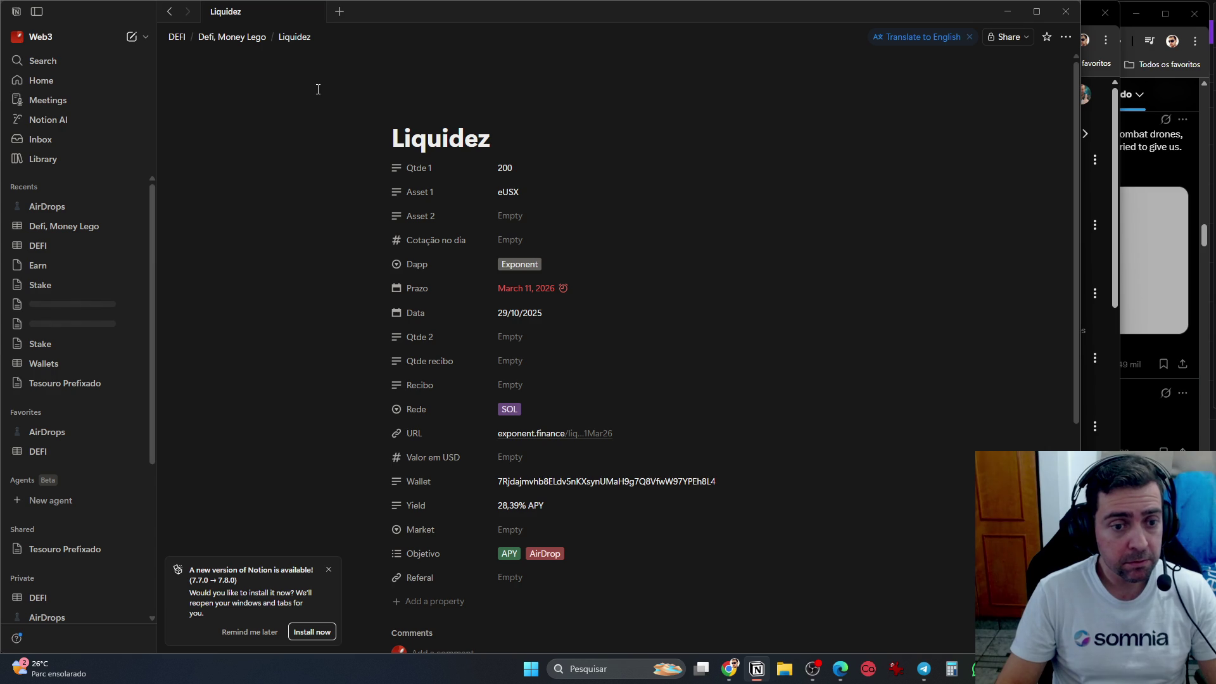
pyautogui.hotkey('alt', 'Tab')
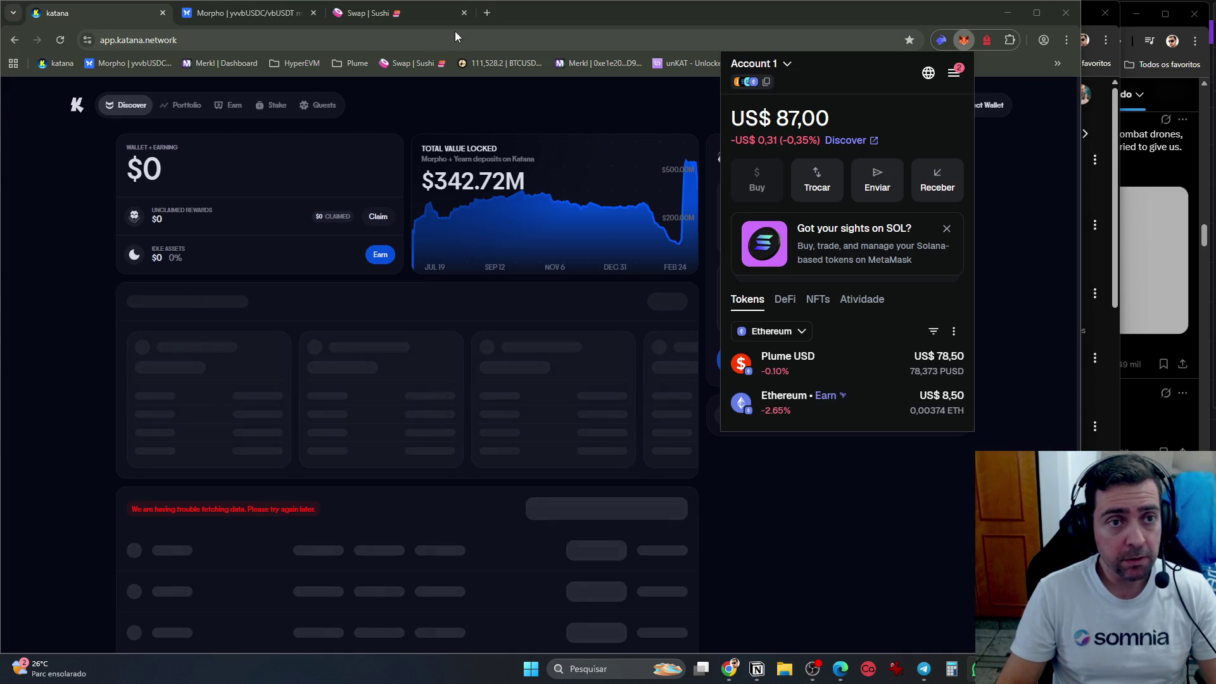
pyautogui.hotkey('alt', 'Tab')
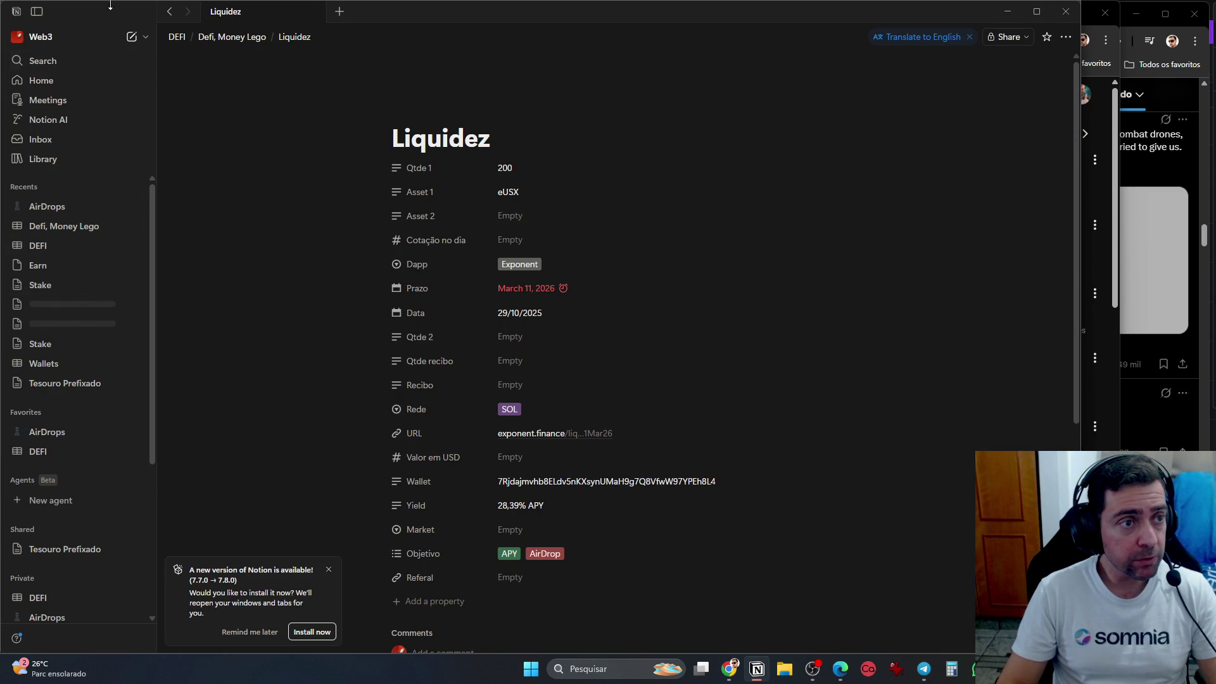
# - Open the SOLANA Chrome profile, then follow the Exponent link on Notion's Liquidez page
pyautogui.click(1082, 38)
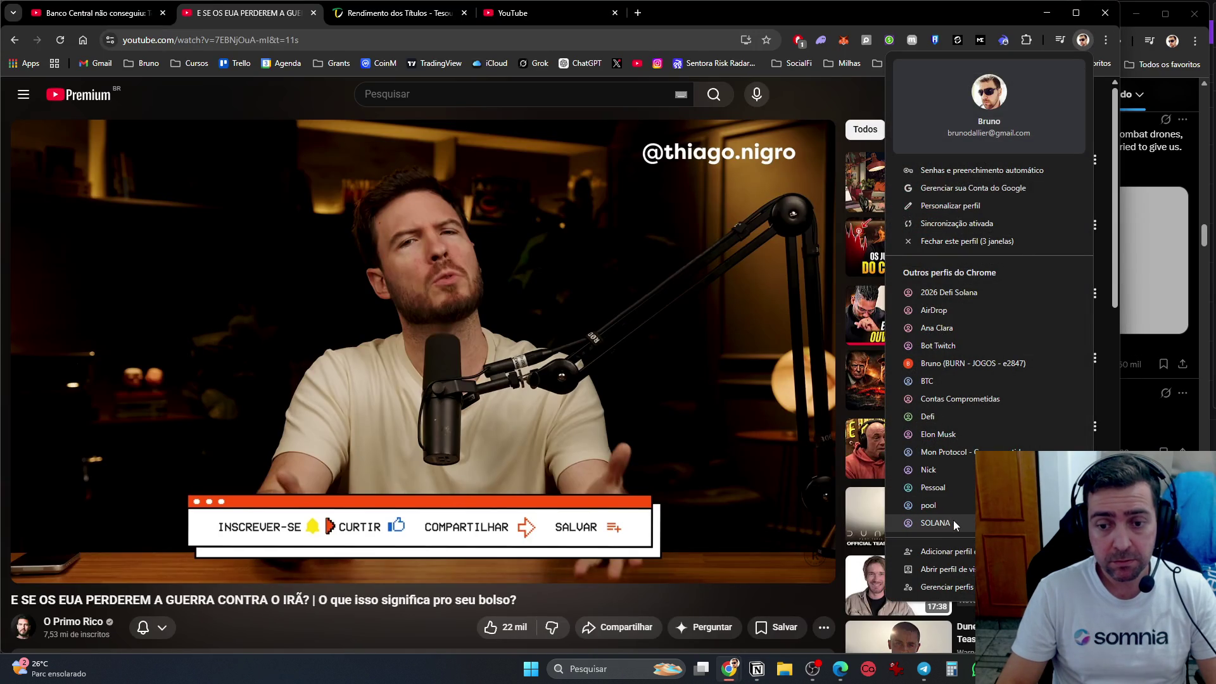
pyautogui.click(935, 523)
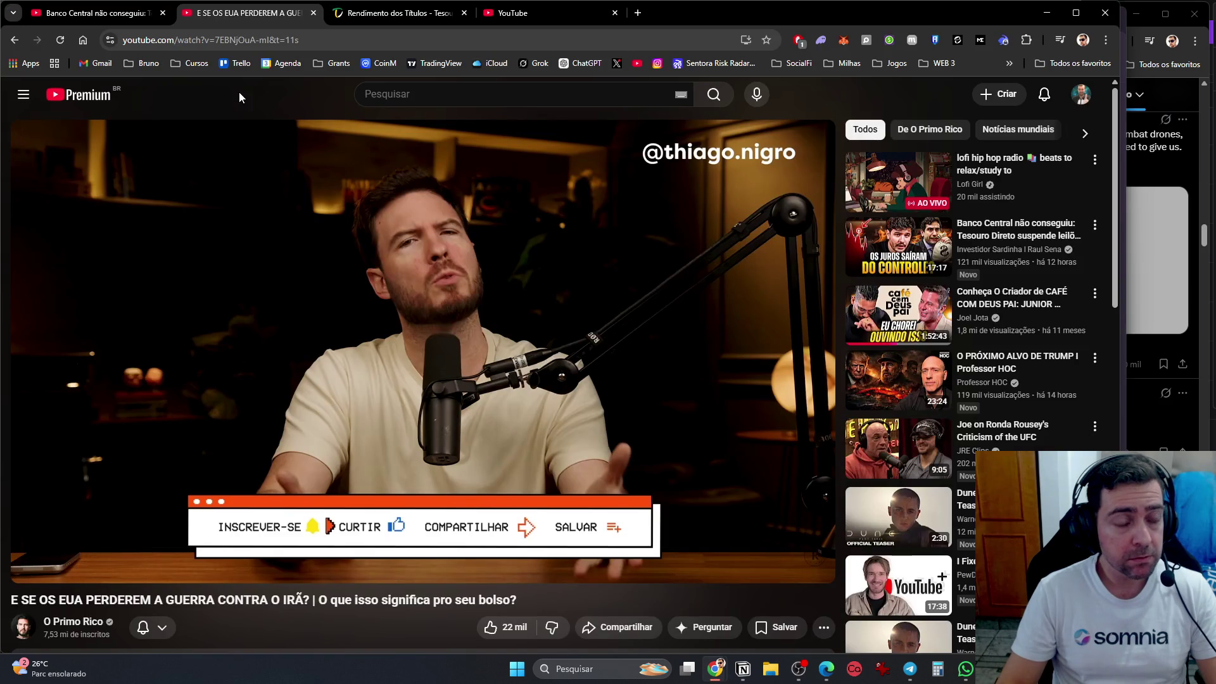
pyautogui.hotkey('alt', 'Tab')
pyautogui.click(74, 42)
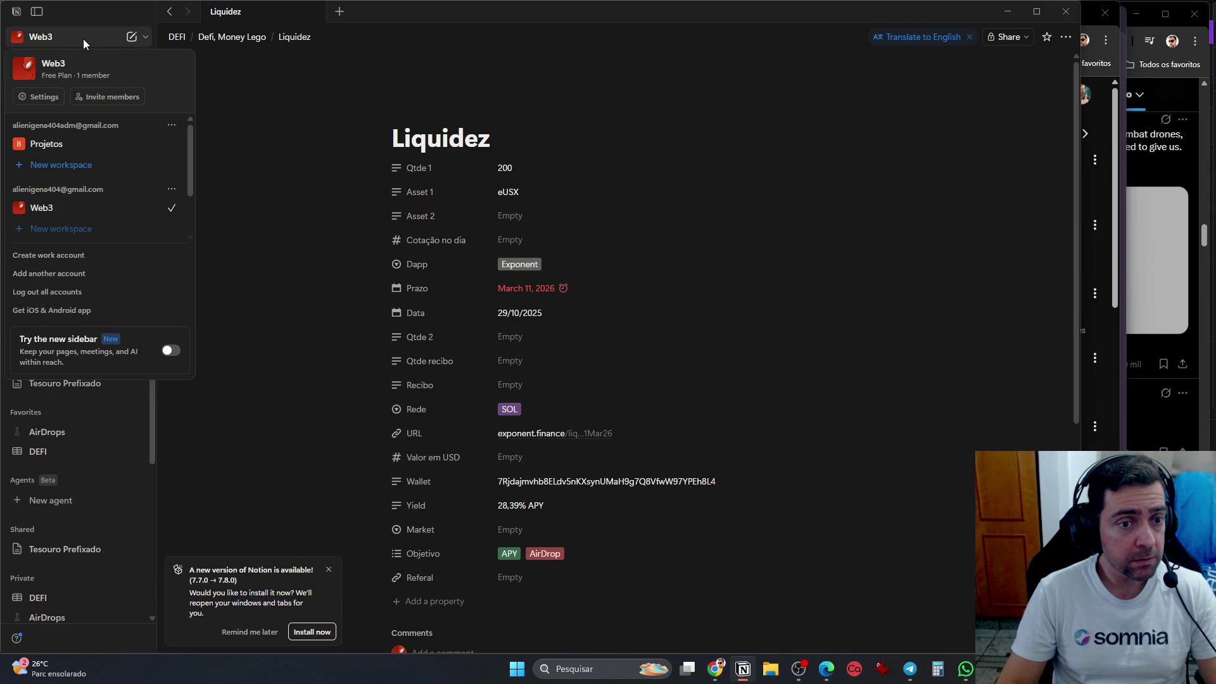
pyautogui.click(735, 279)
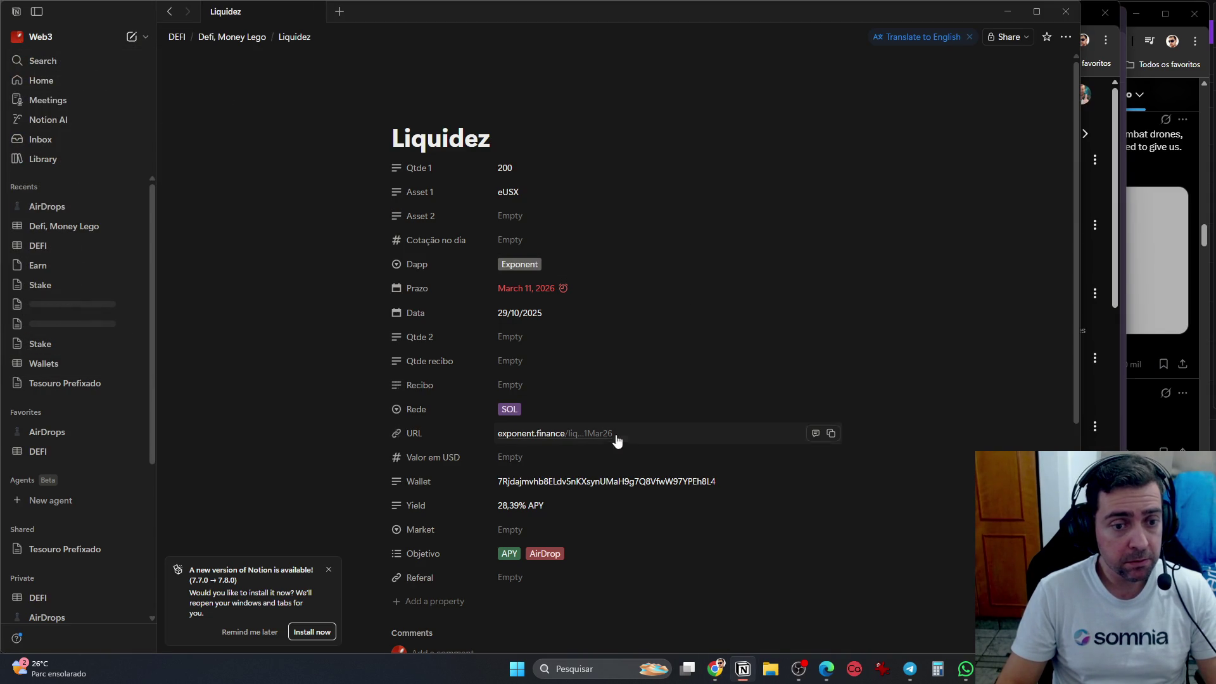
pyautogui.click(568, 435)
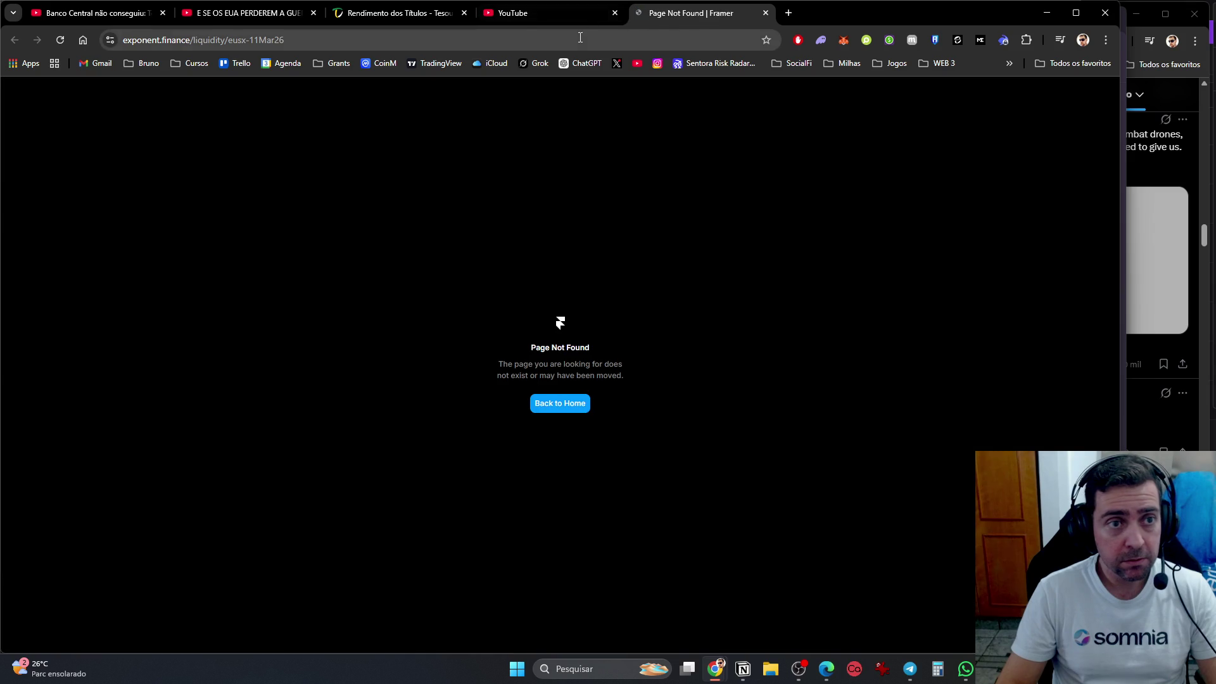
# - Paste the Exponent link in the SOLANA window, then trim the path to load exponent.finance
pyautogui.hotkey('alt', 'Tab')
pyautogui.write('https://www.exponent.finance/liquidity/eusx-11Mar26')
pyautogui.press('Return')
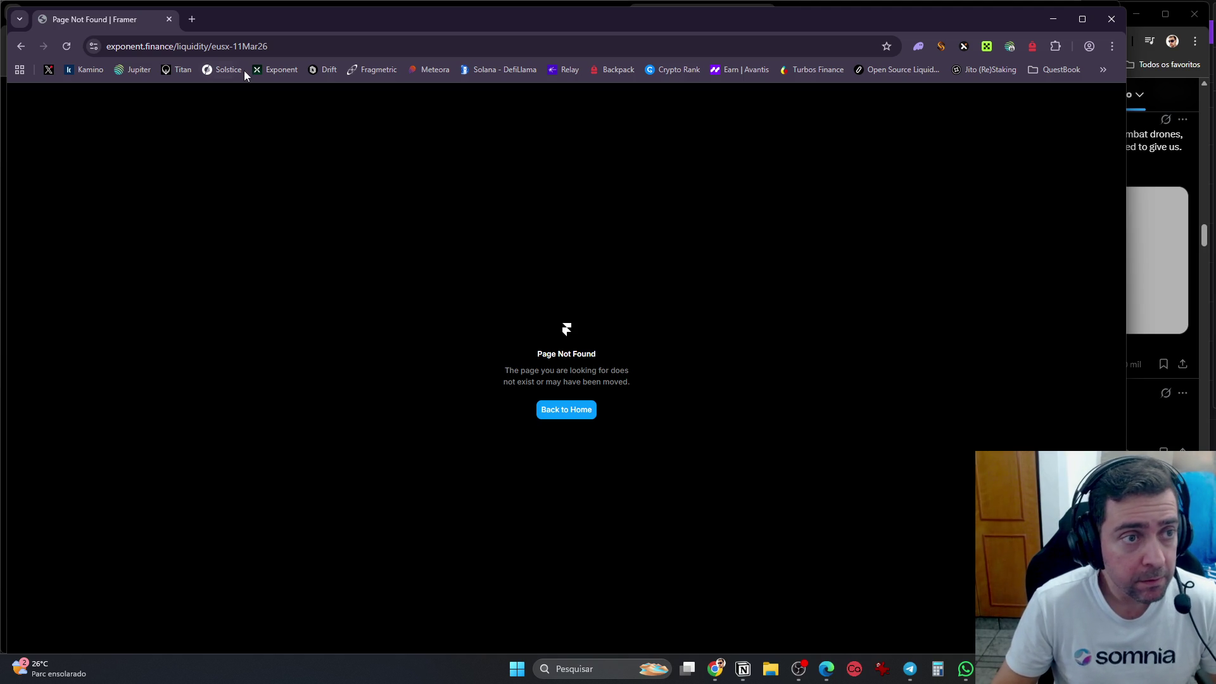
pyautogui.moveTo(180, 41); pyautogui.dragTo(505, 46)
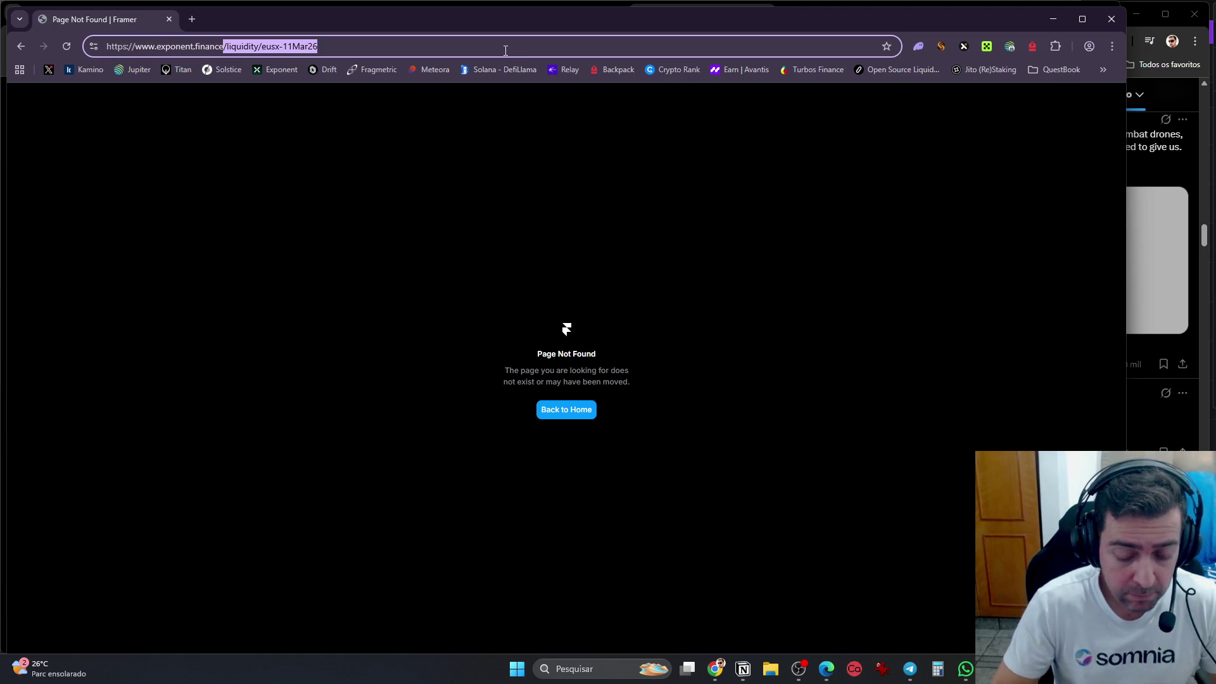
pyautogui.press('BackSpace')
pyautogui.press('Return')
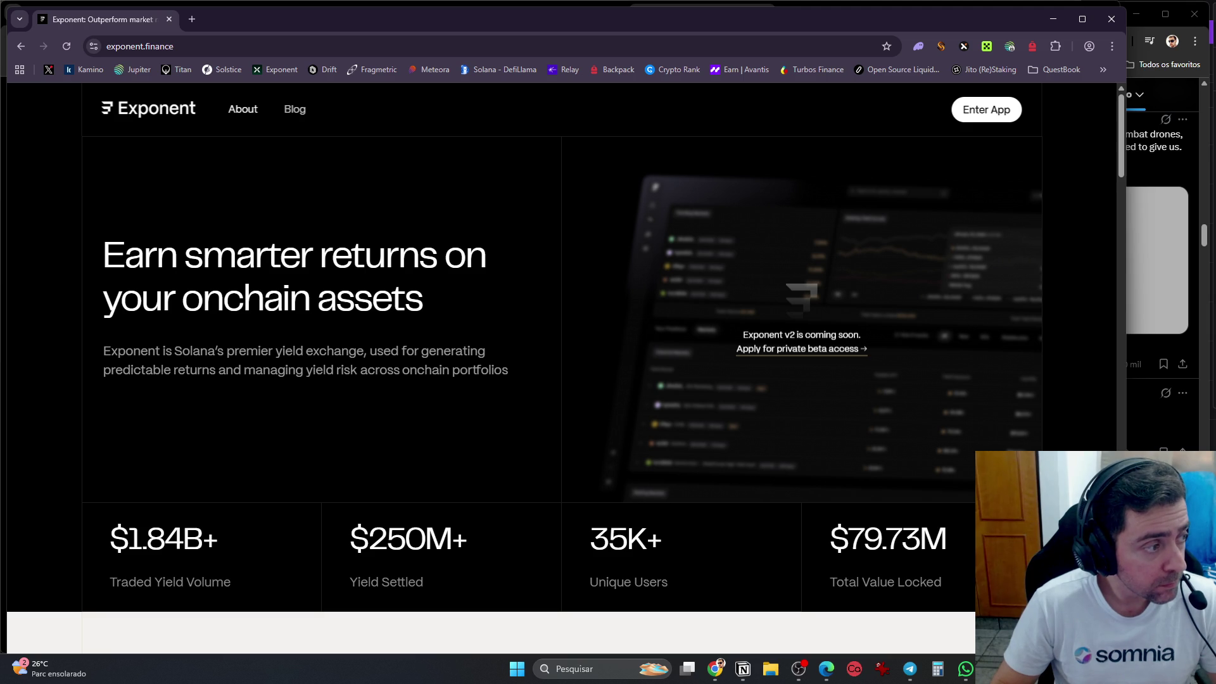
pyautogui.click(966, 669)
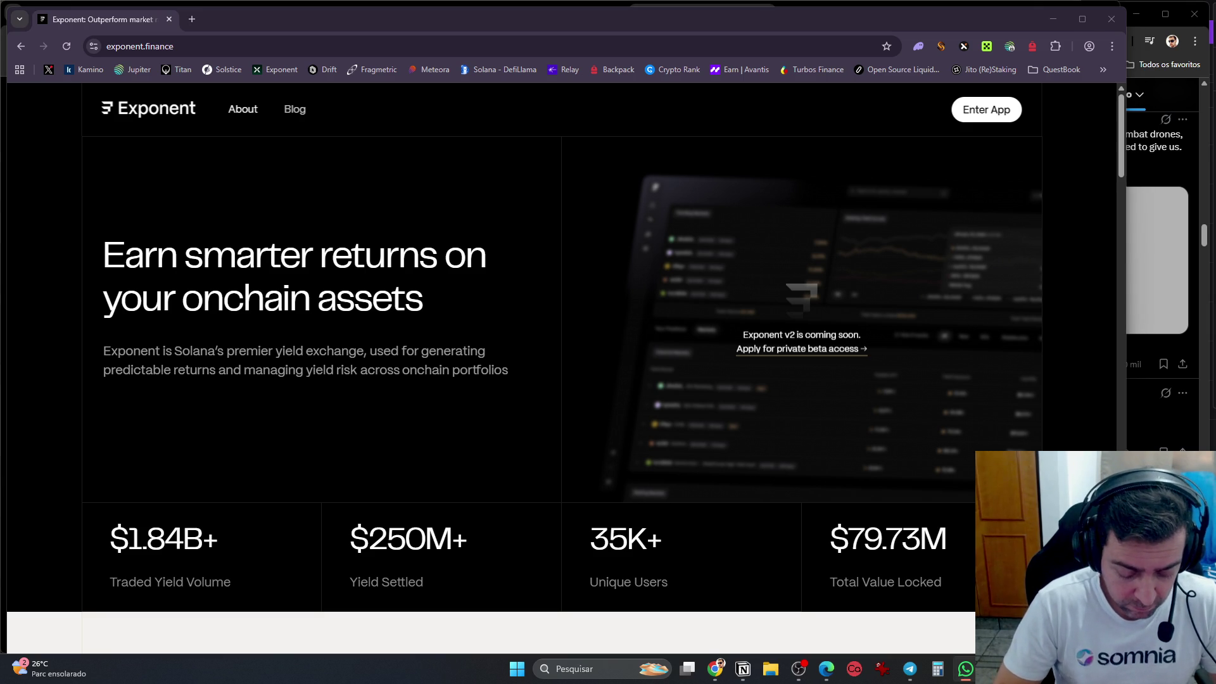
# - Unlock Phantom with its password and dismiss Exponent's v2 announcement
pyautogui.click(918, 47)
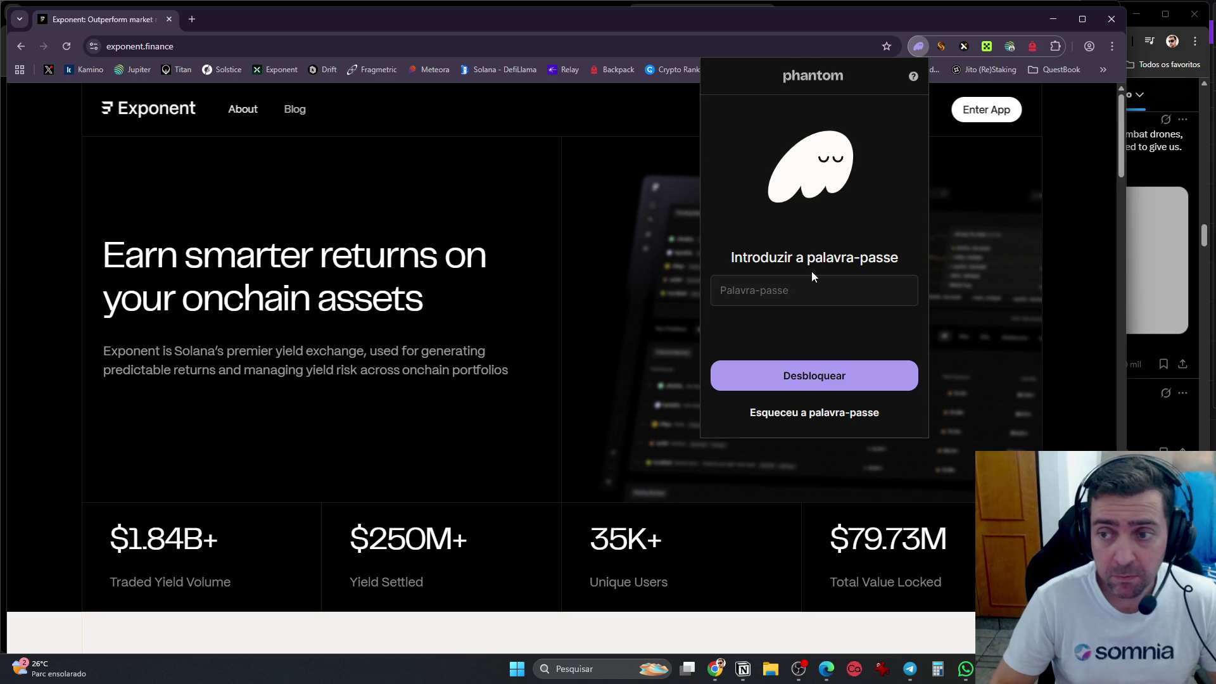
pyautogui.write('••••••••••')
pyautogui.press('Return')
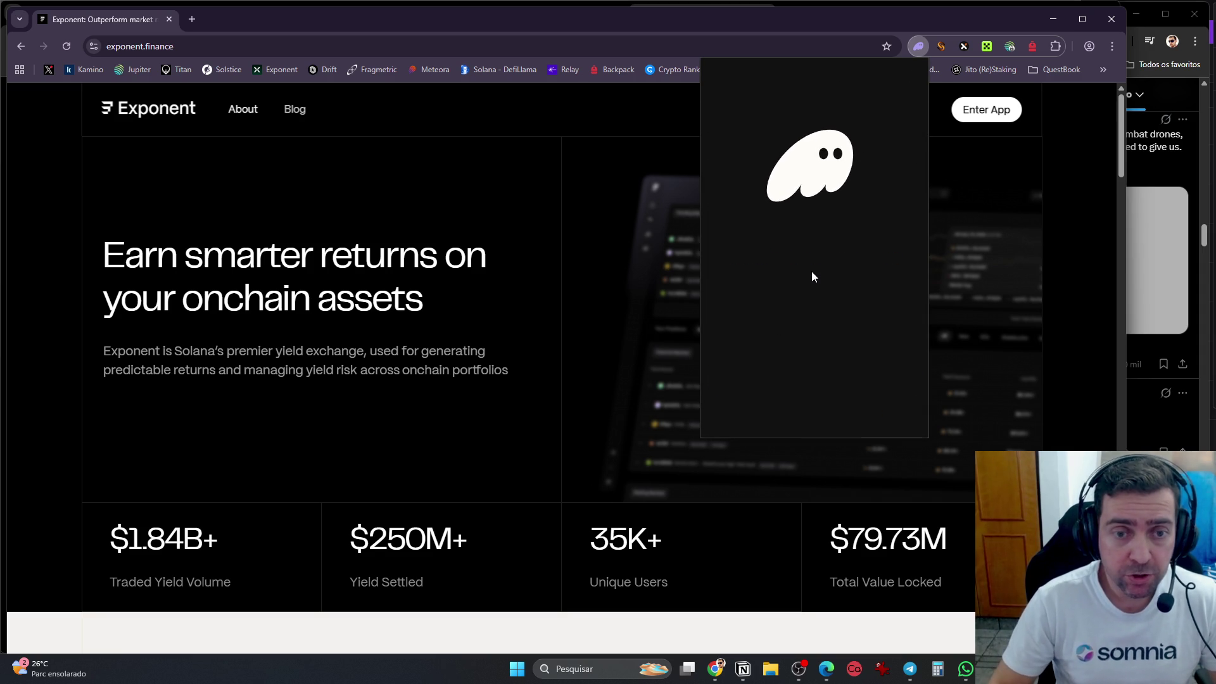
pyautogui.click(986, 109)
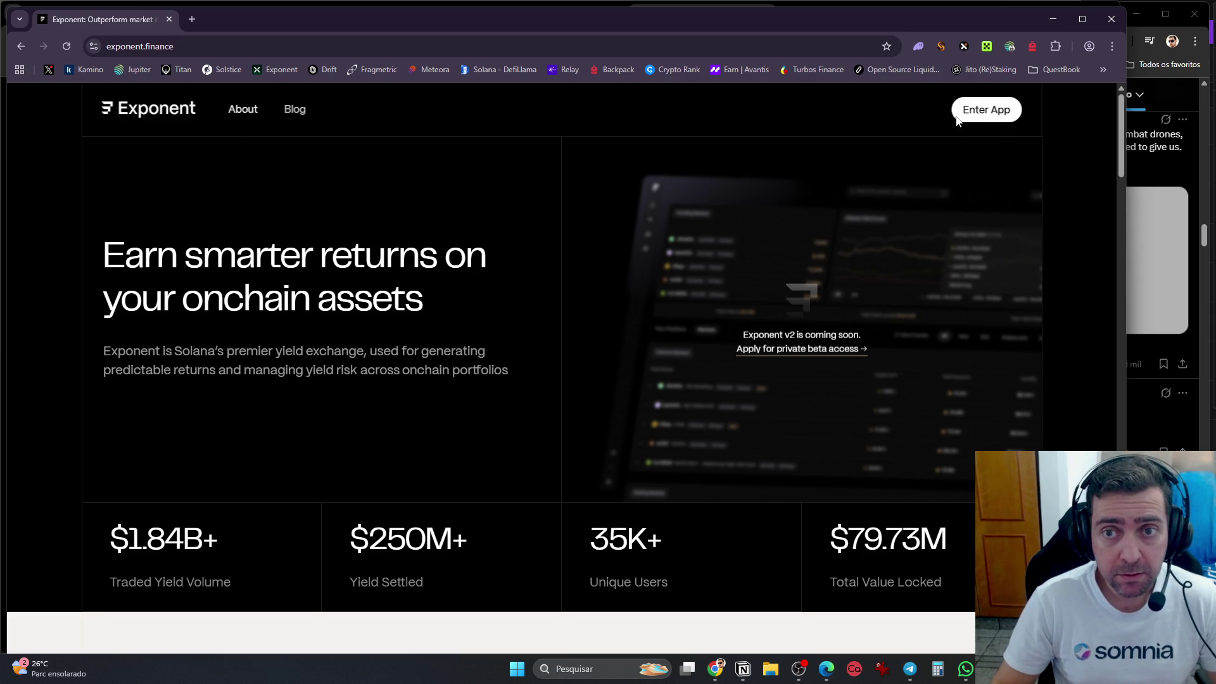
pyautogui.moveTo(963, 114)
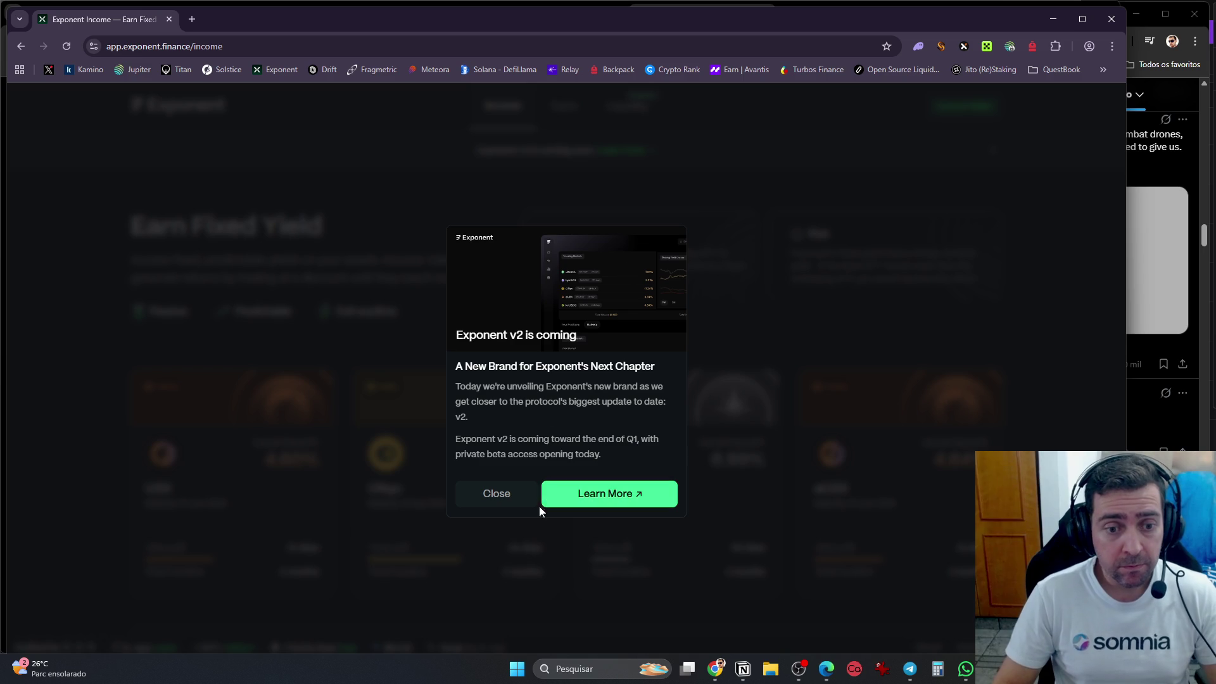
pyautogui.click(516, 494)
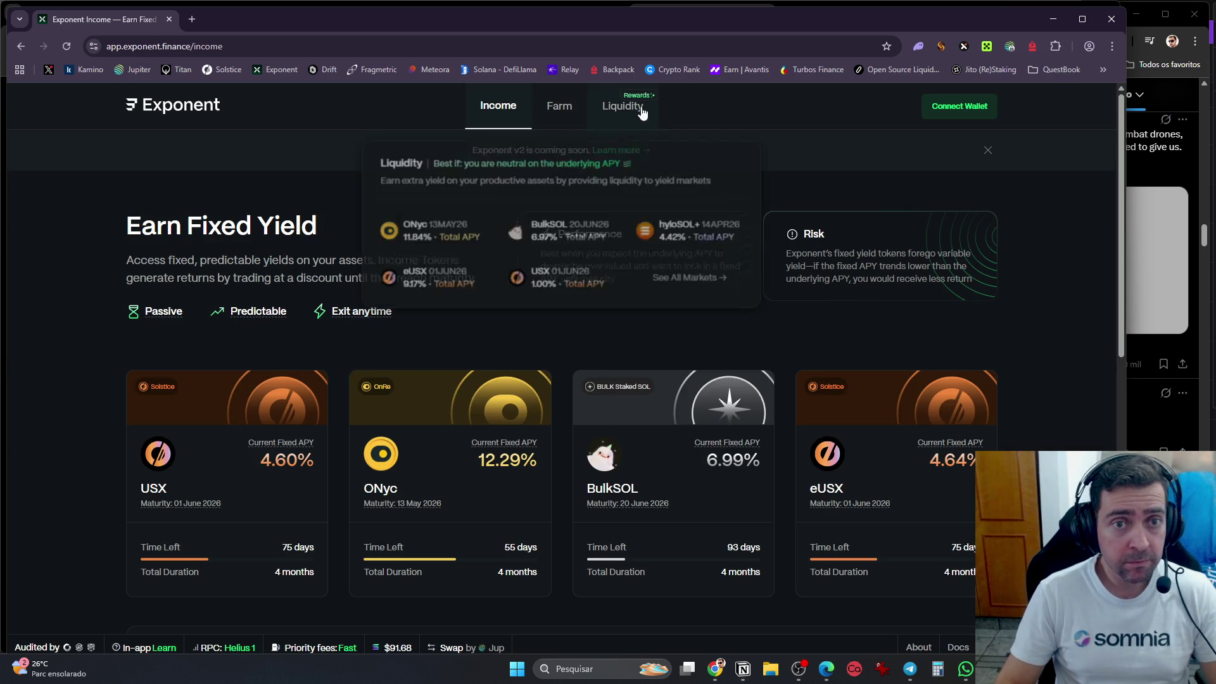
# - Connect Phantom to Exponent, agreeing to the disclaimer and terms and approving the request
pyautogui.click(931, 109)
pyautogui.click(925, 225)
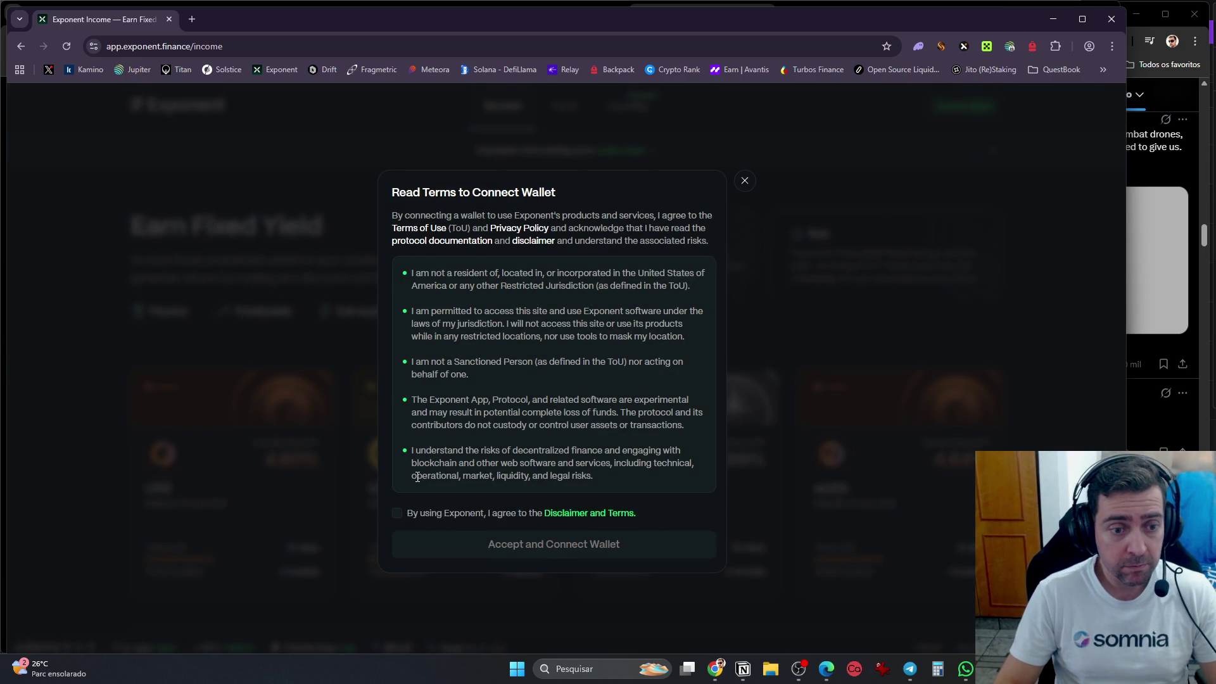
pyautogui.click(398, 513)
pyautogui.click(482, 556)
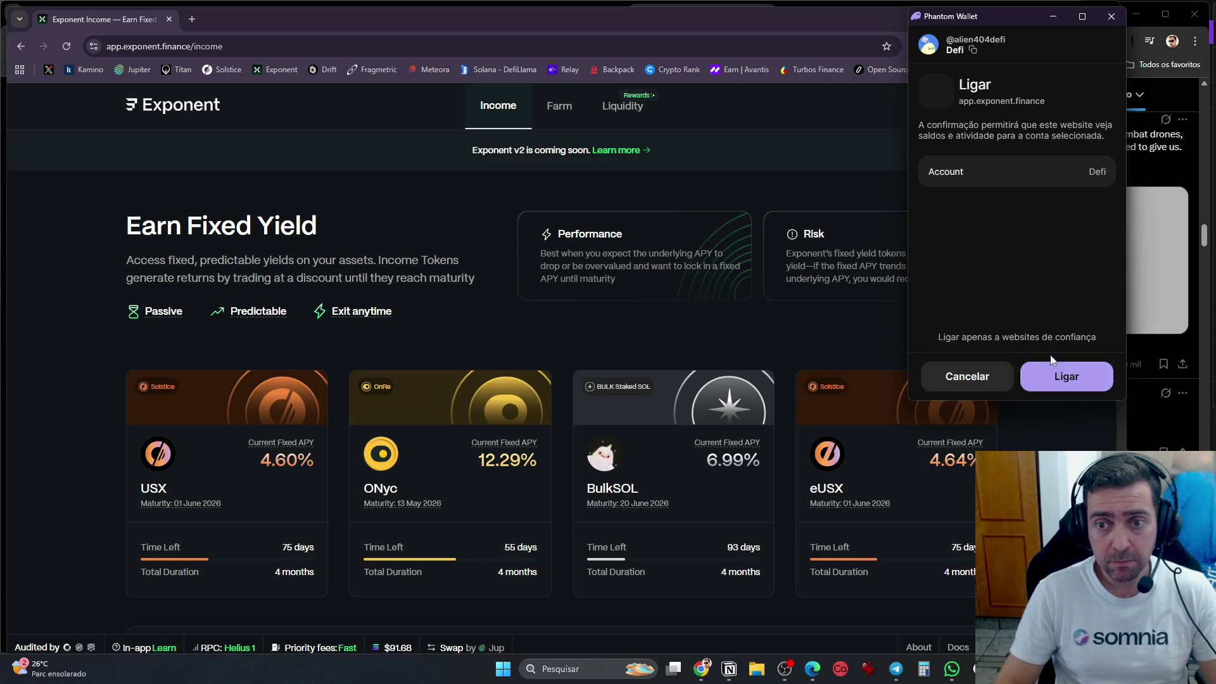
pyautogui.click(1067, 373)
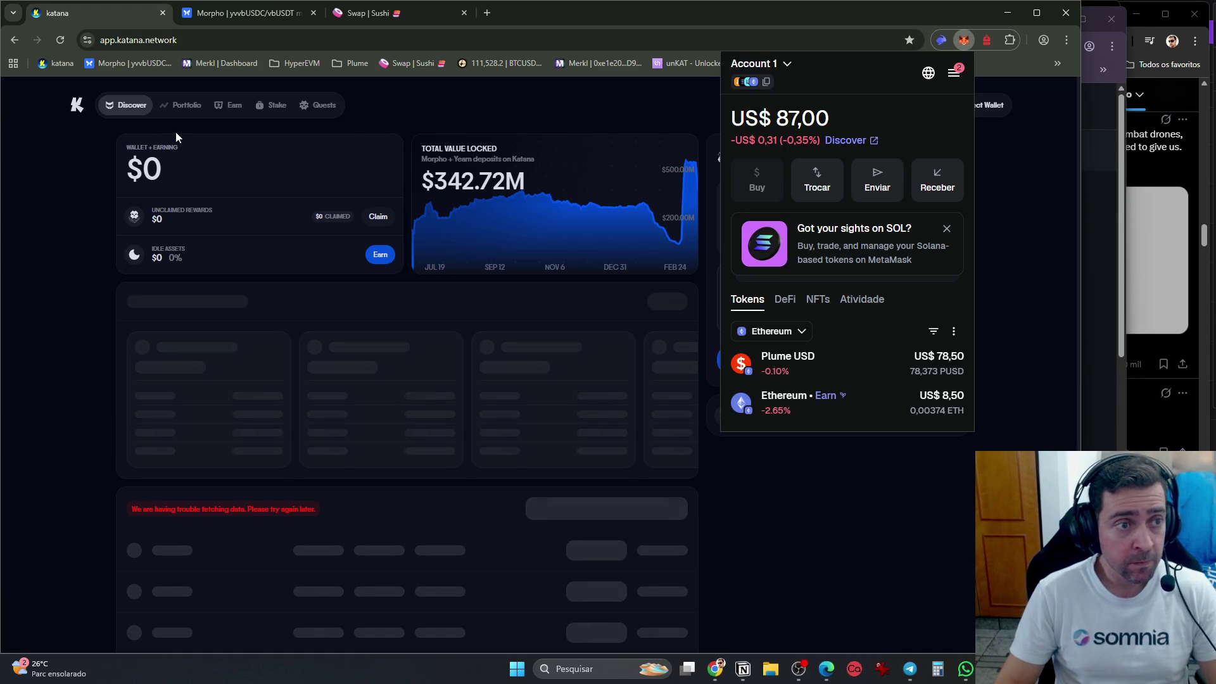
# - Connect MetaMask to Katana and dismiss the weekly snapshot reminder
pyautogui.click(983, 272)
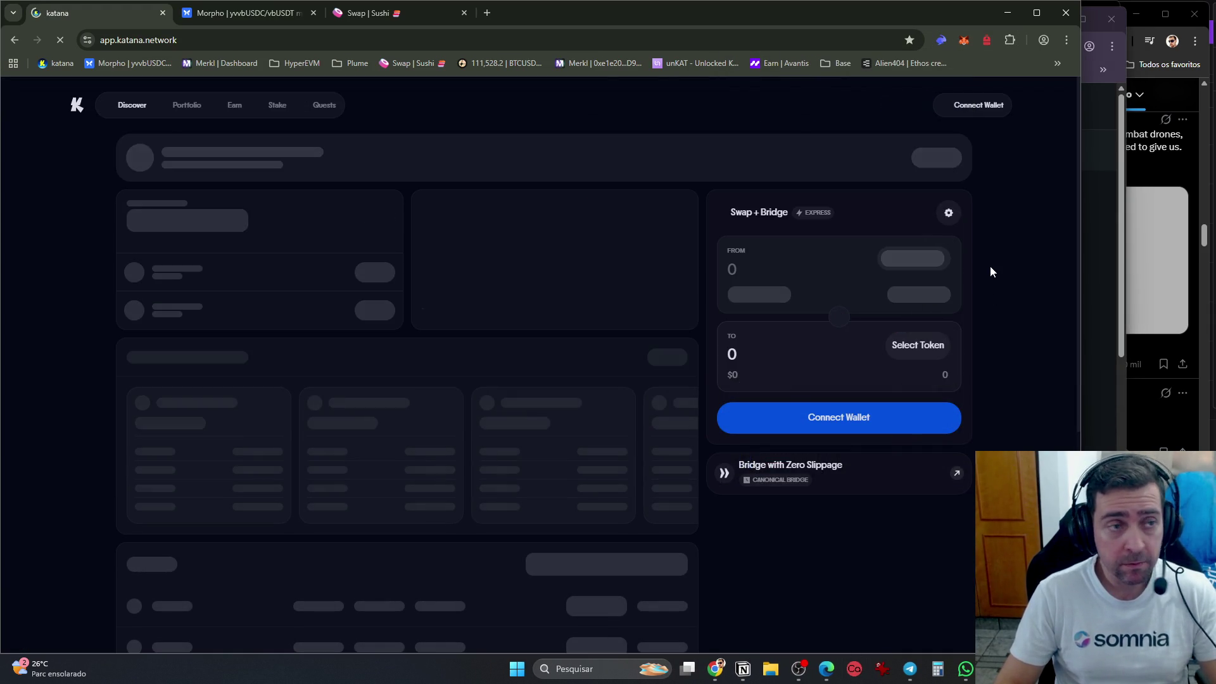
pyautogui.click(947, 109)
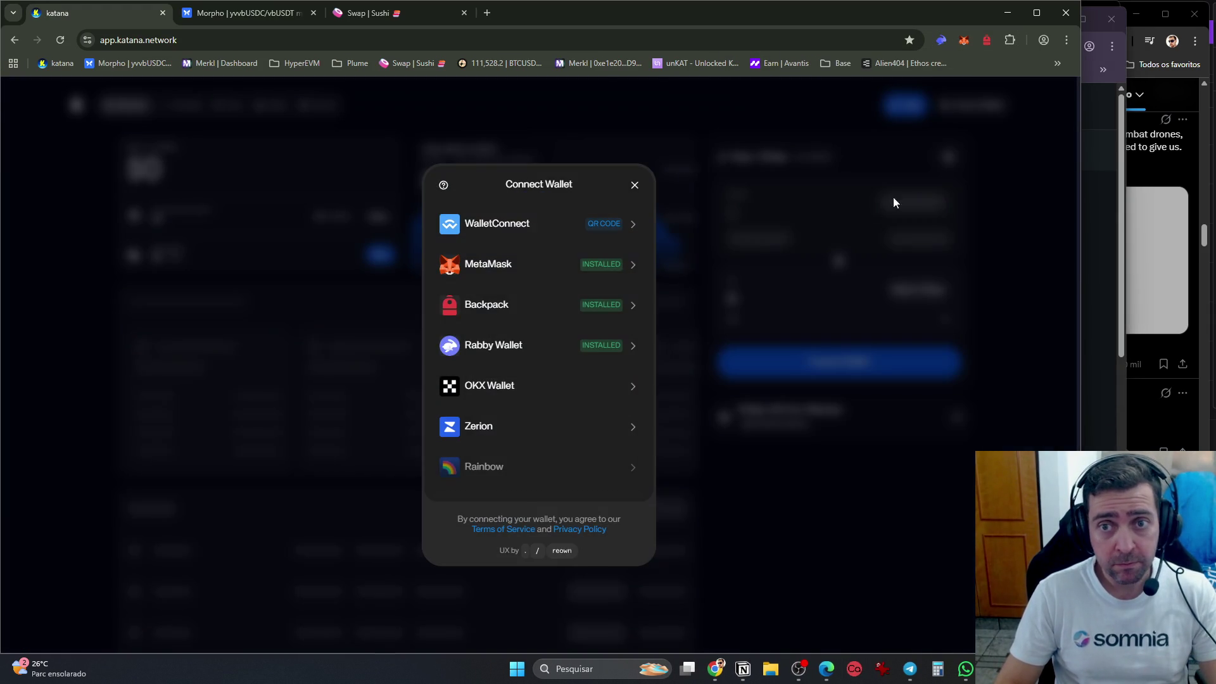
pyautogui.click(482, 272)
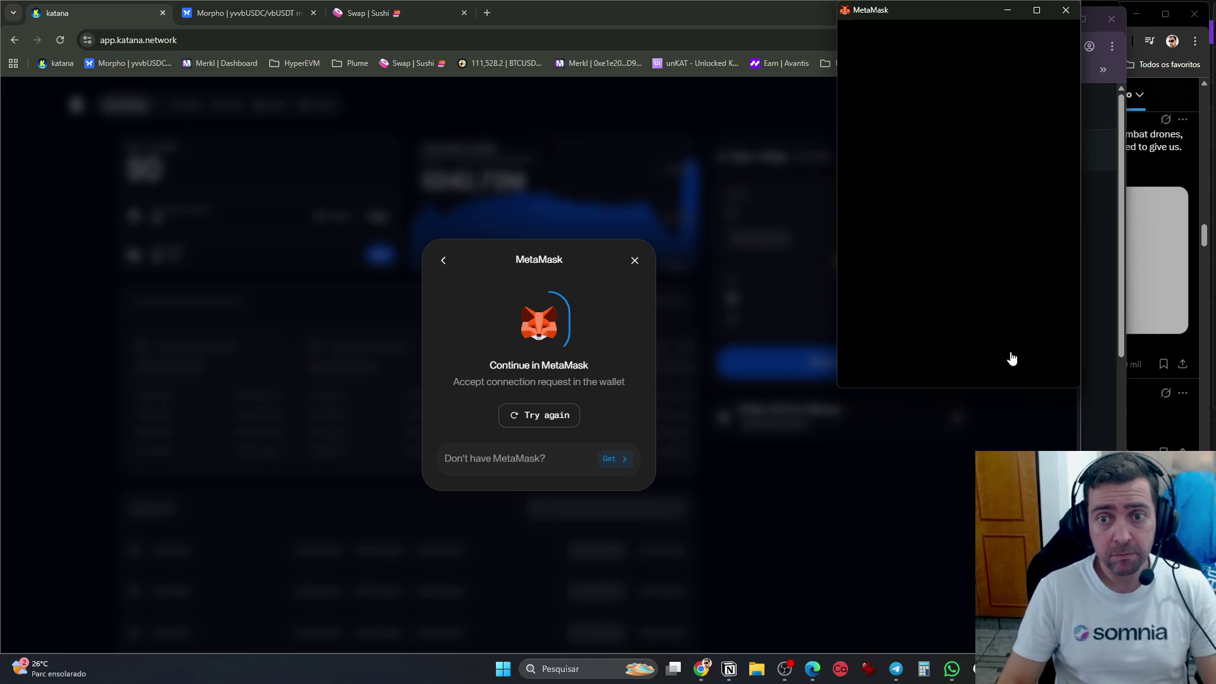
pyautogui.click(1015, 361)
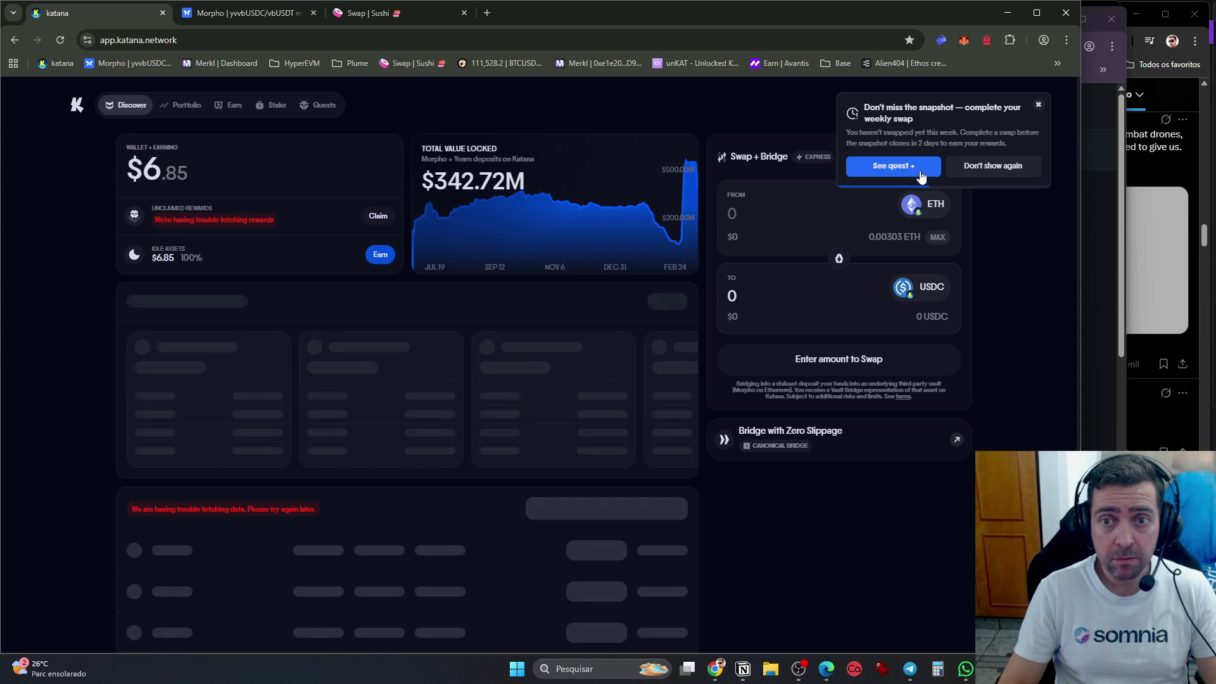
pyautogui.click(1037, 105)
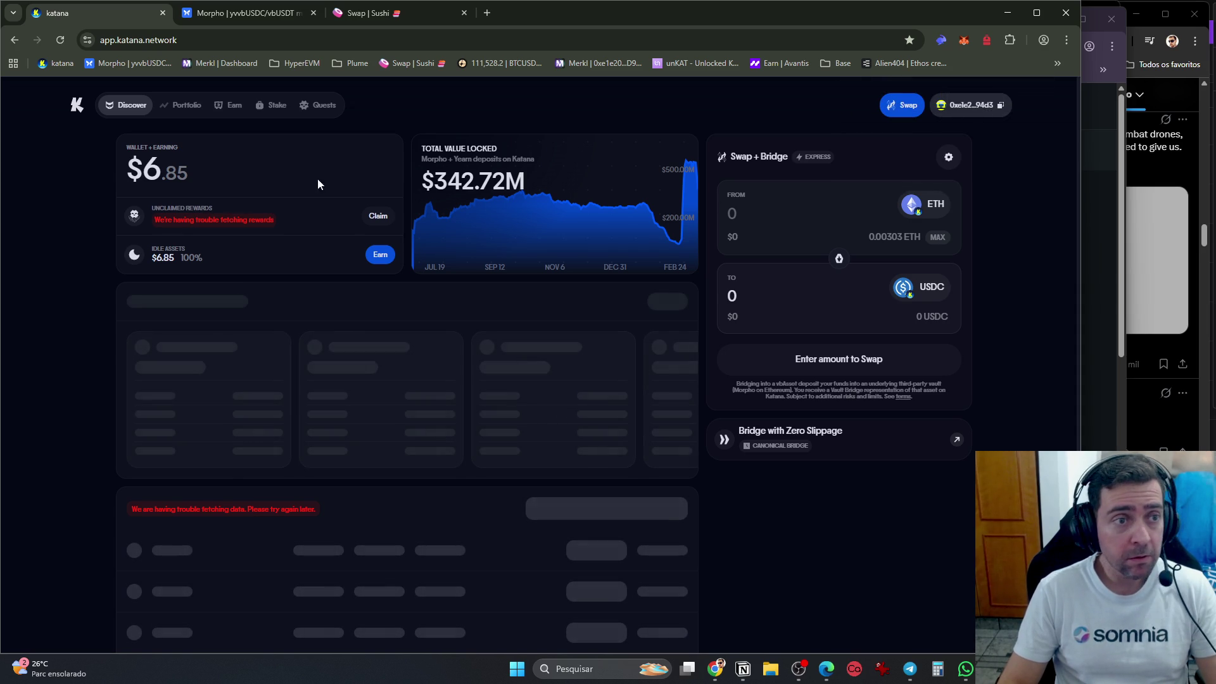
# - Review the Katana portfolio's $93.00 unclaimed rewards, then switch to the Morpho yvvbUSDC/vbUSDT market
pyautogui.click(189, 106)
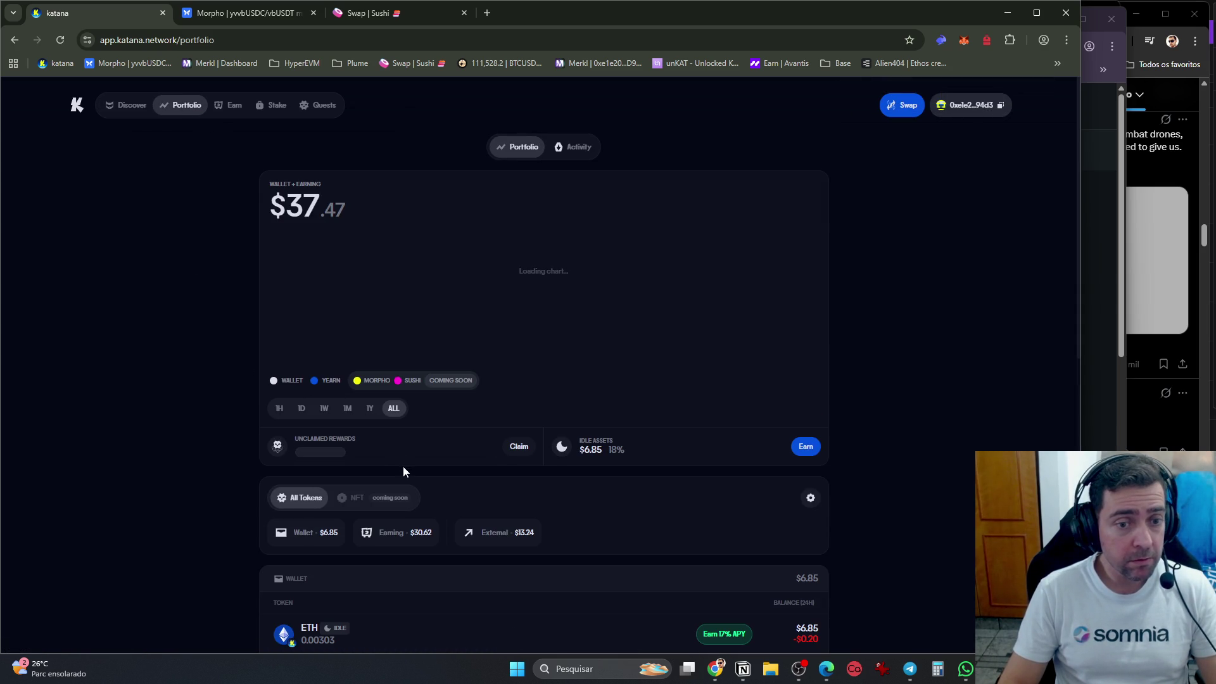
pyautogui.scroll(-10, 481, 506)
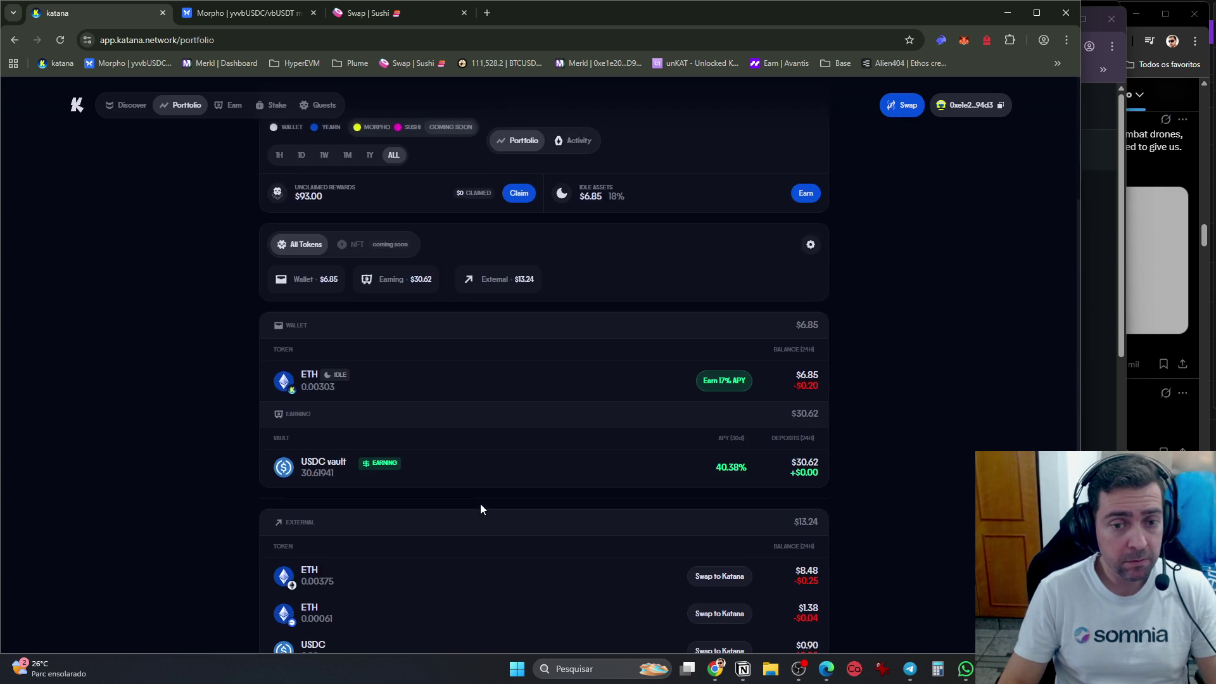
pyautogui.scroll(7, 483, 516)
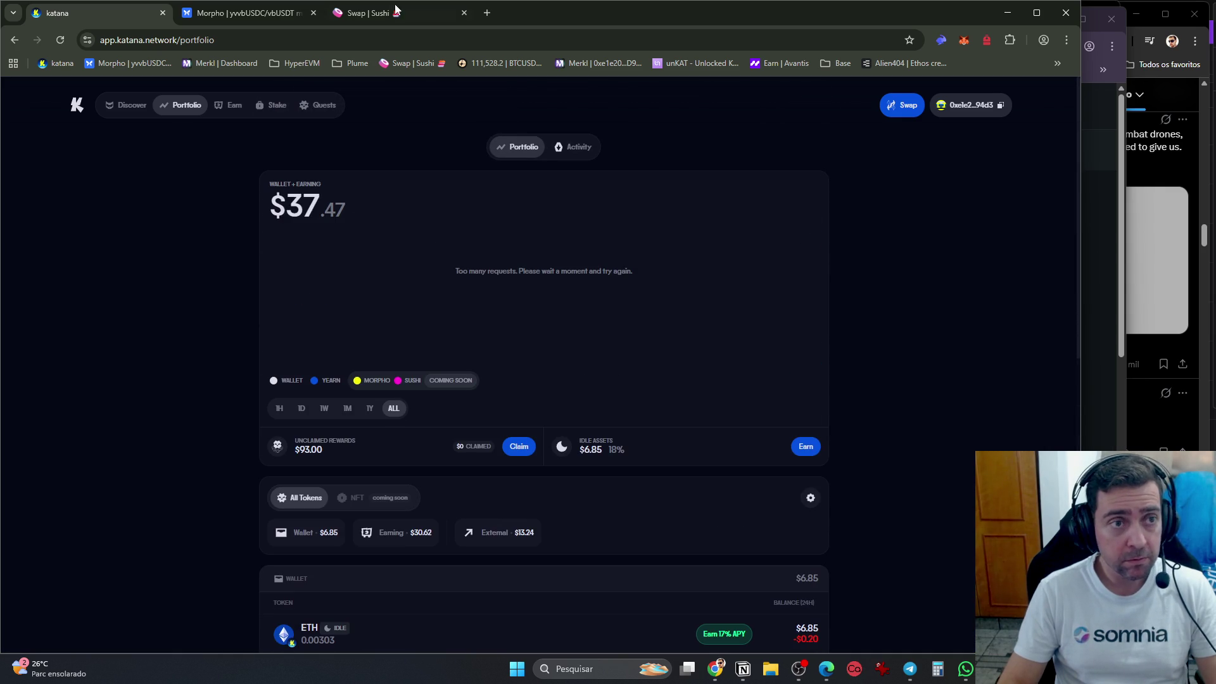
pyautogui.click(235, 13)
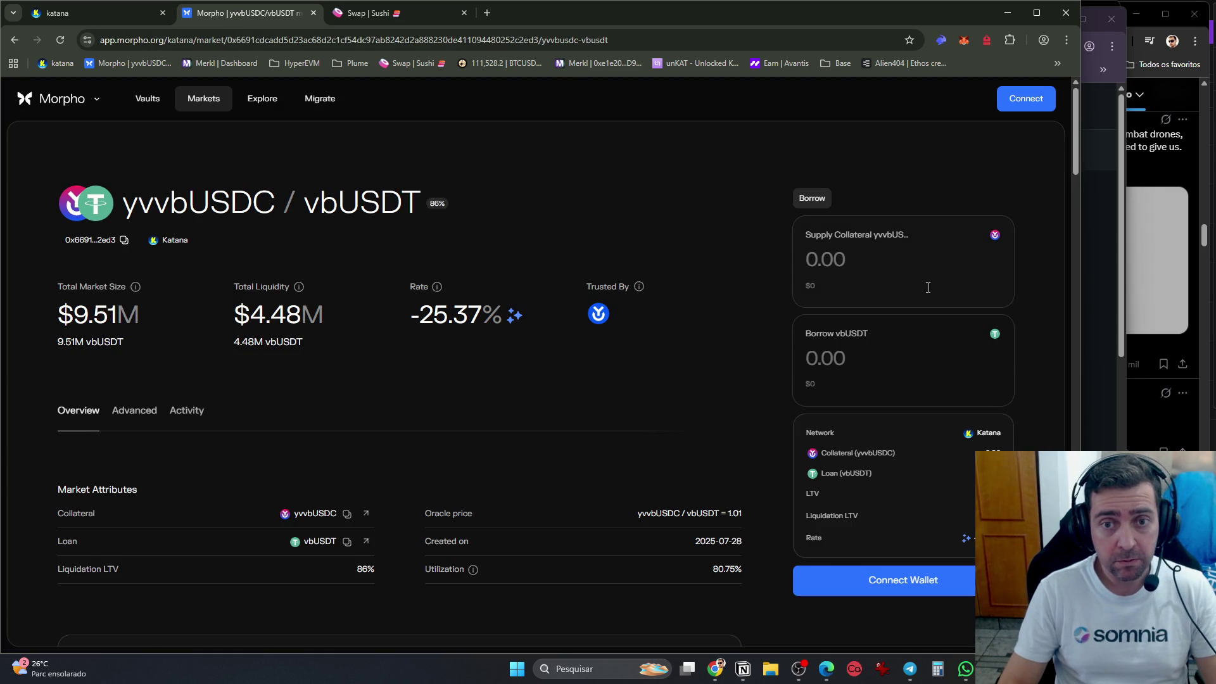
# - Connect Rabby Wallet to Morpho and set the yvvbUSDC/vbUSDT market panel to Repay
pyautogui.click(960, 577)
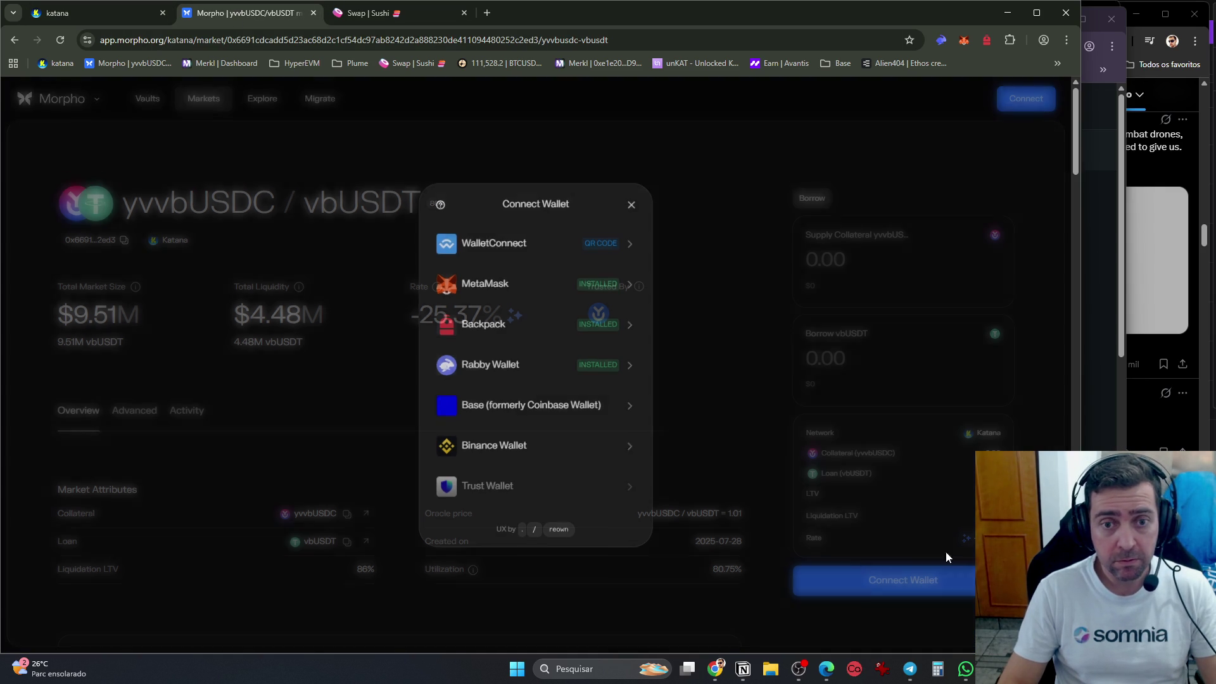
pyautogui.click(488, 372)
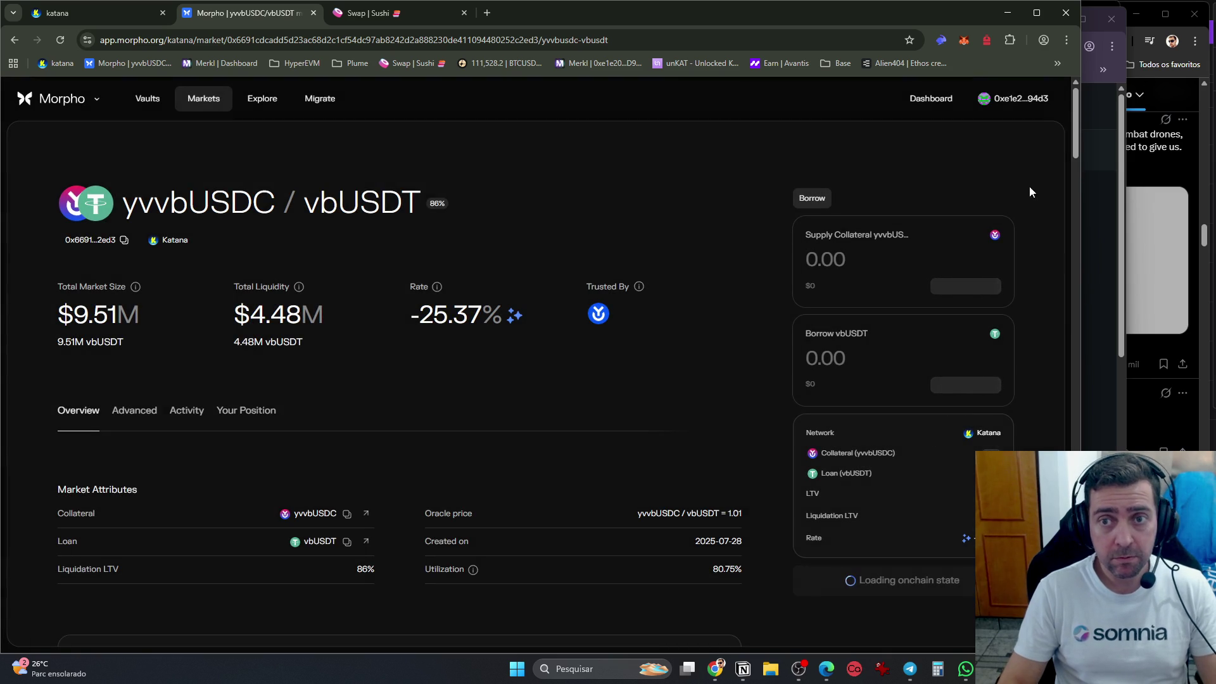
pyautogui.moveTo(1082, 281)
pyautogui.mouseDown()
pyautogui.moveTo(873, 280)
pyautogui.moveTo(883, 280)
pyautogui.mouseUp()
pyautogui.click(653, 199)
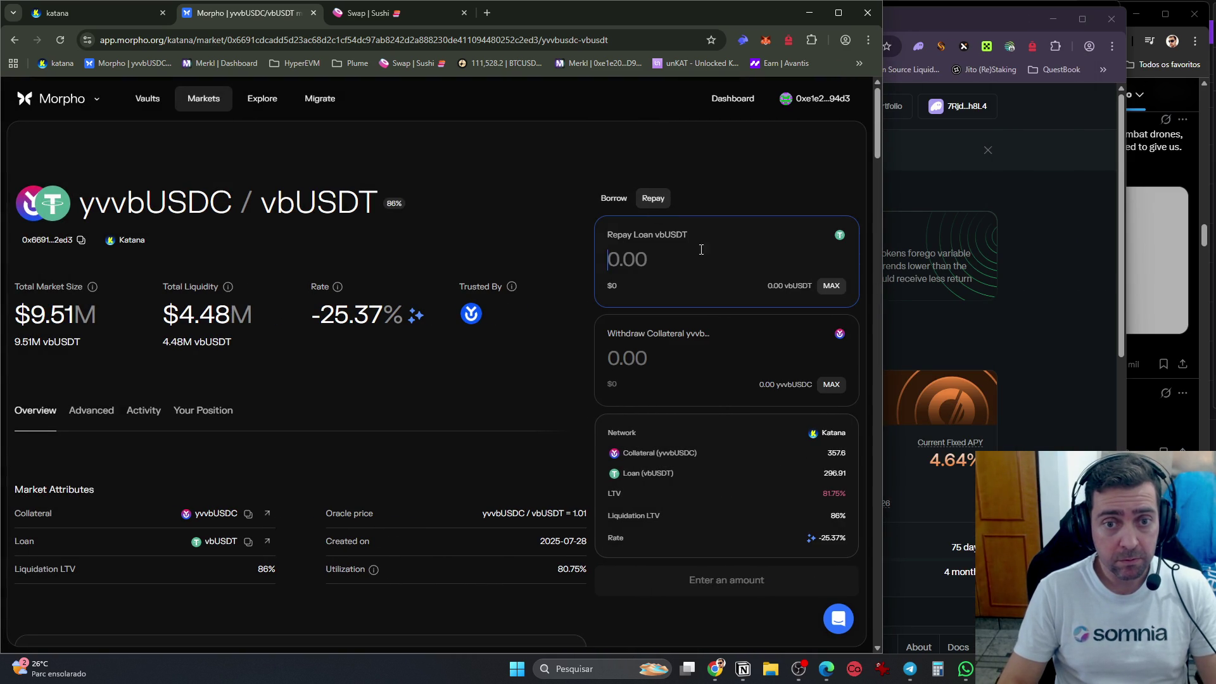
pyautogui.click(832, 389)
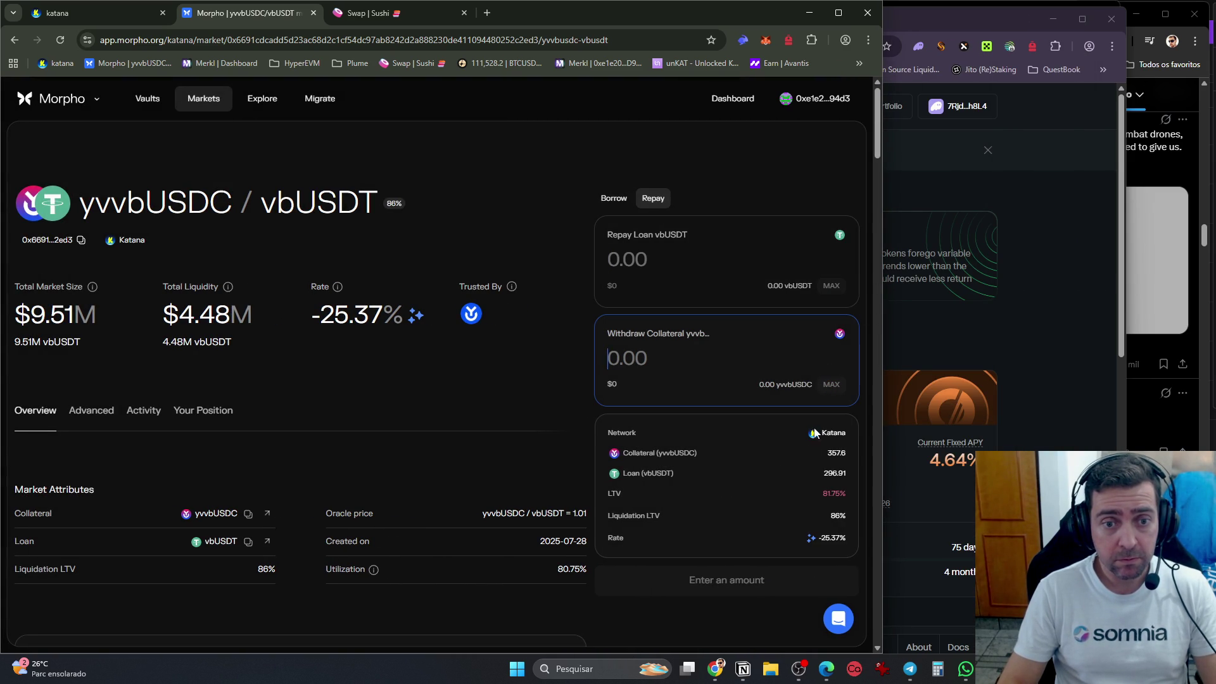
# - Return to the Katana portfolio to review wallet ETH and the USDC vault
pyautogui.click(374, 13)
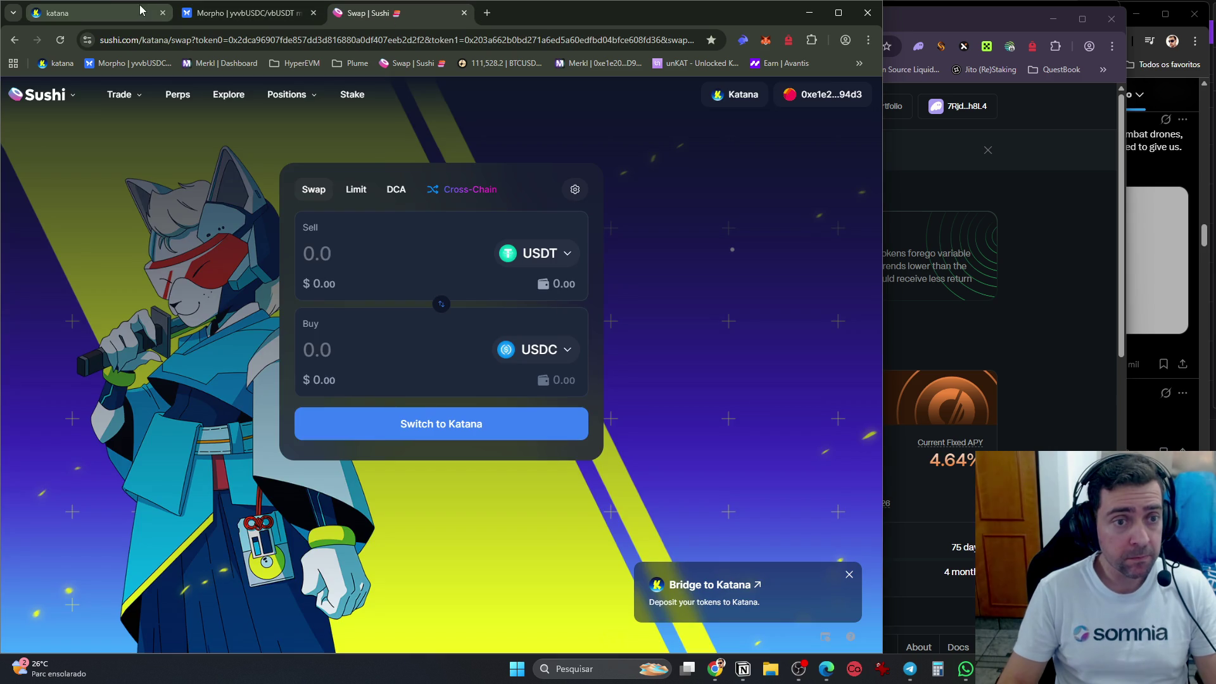
pyautogui.click(117, 12)
pyautogui.scroll(-6, 397, 417)
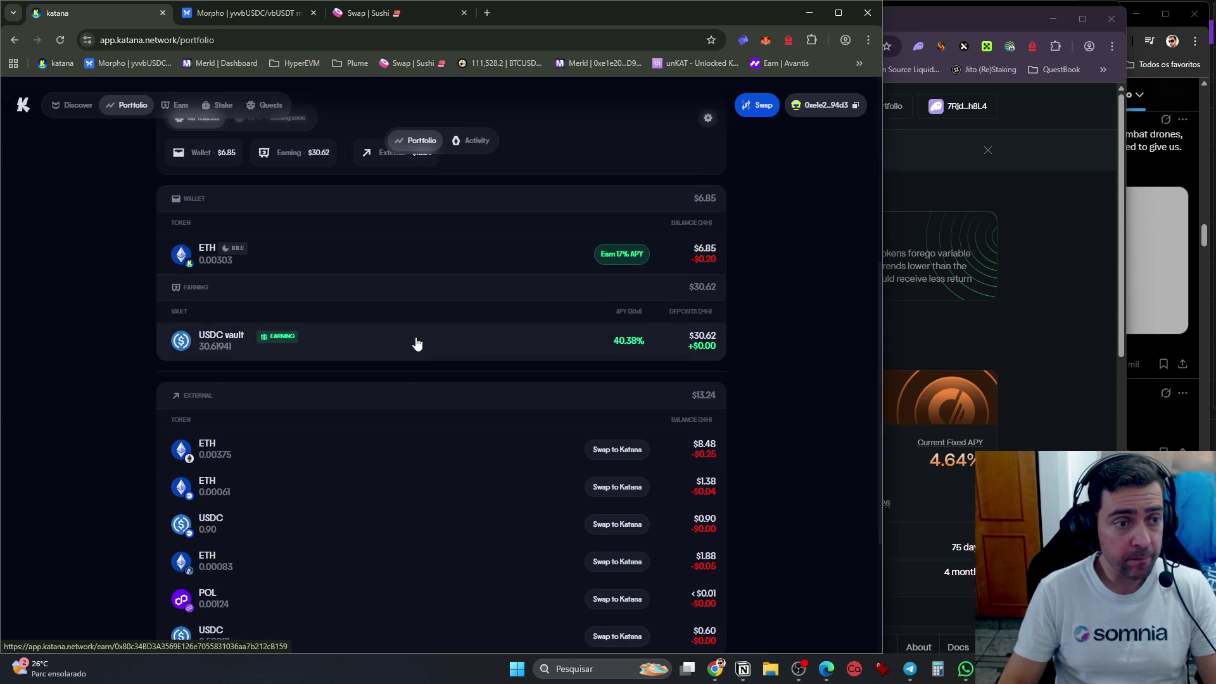
# - Screenshot the portfolio summary with unclaimed rewards, then open the $30.62 USDC vault page
pyautogui.scroll(6, 416, 343)
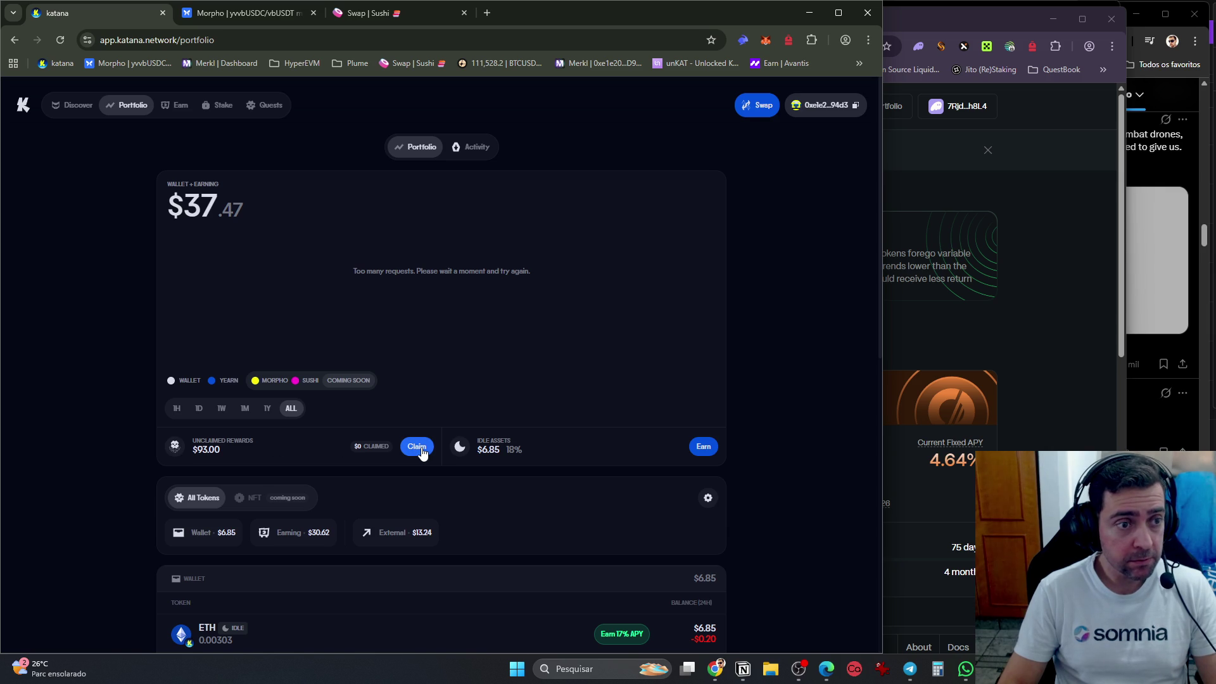
pyautogui.press('Print')
pyautogui.moveTo(150, 142); pyautogui.dragTo(787, 469)
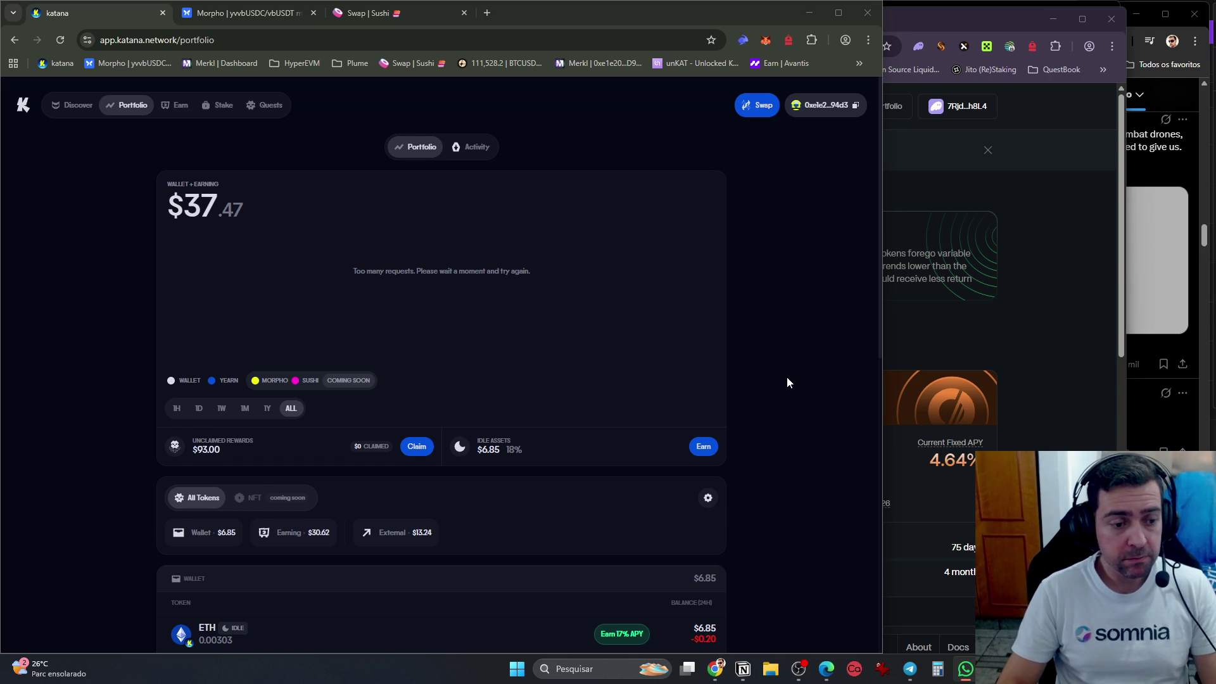
pyautogui.scroll(-4, 785, 380)
pyautogui.click(533, 478)
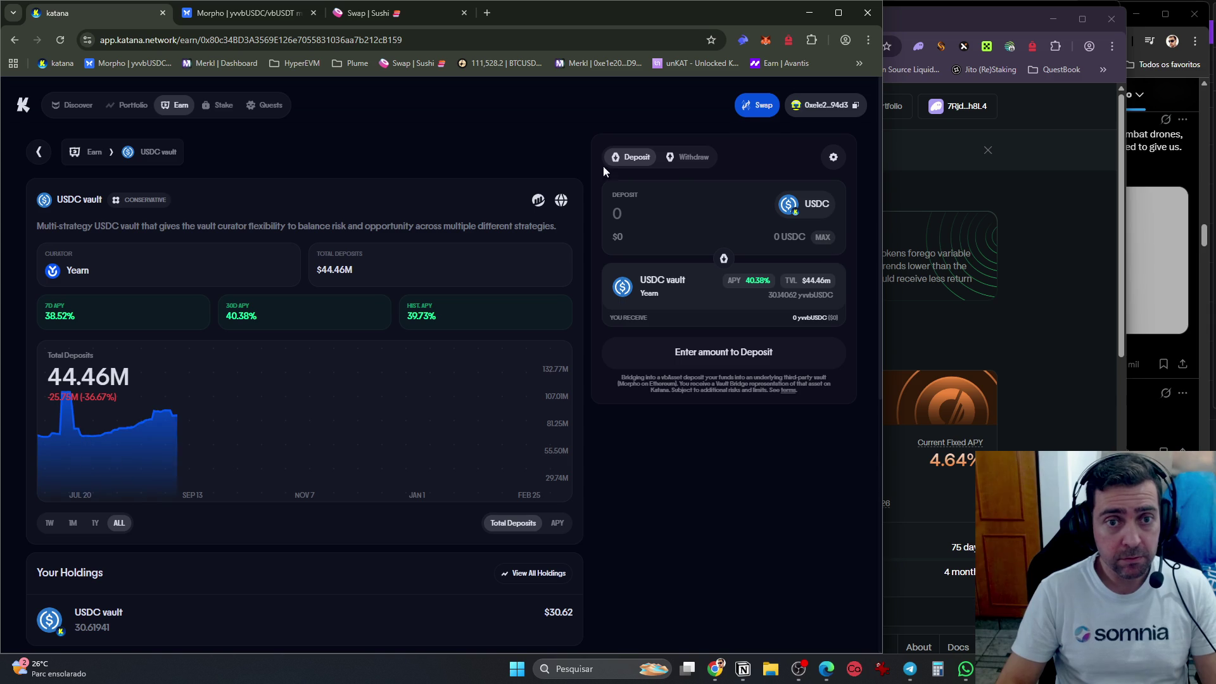
# - Withdraw the full 30.619408 USDC from the Yearn USDC vault, confirming in MetaMask
pyautogui.click(692, 157)
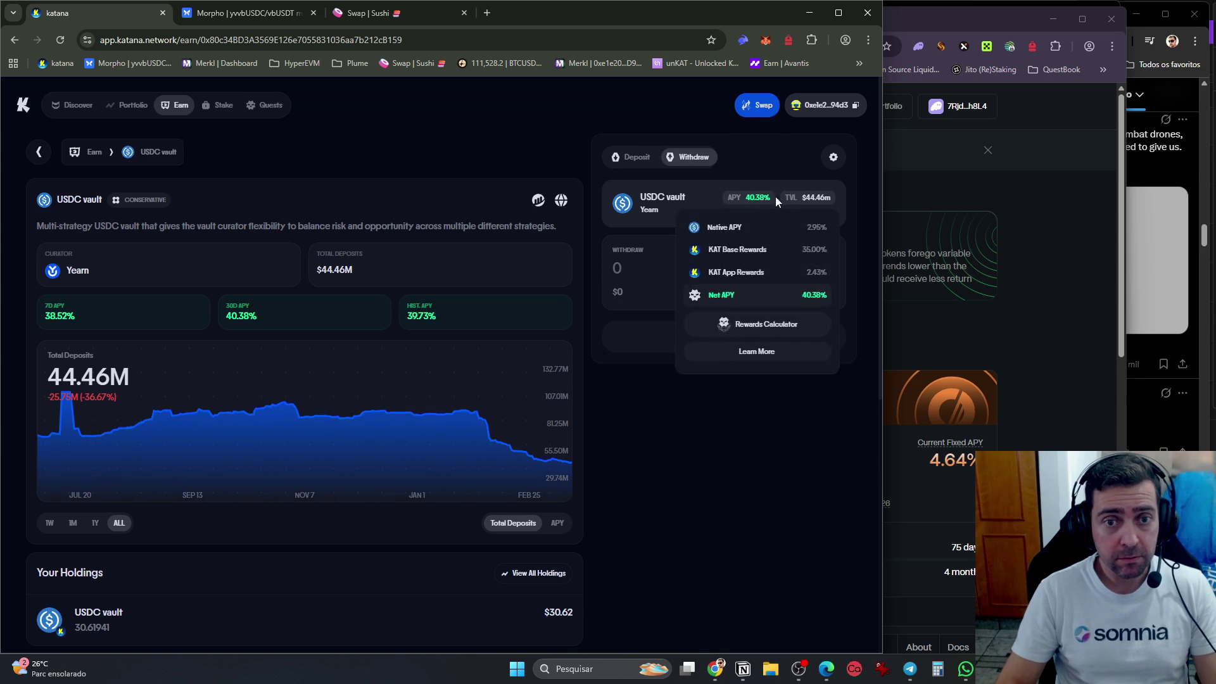
pyautogui.click(821, 292)
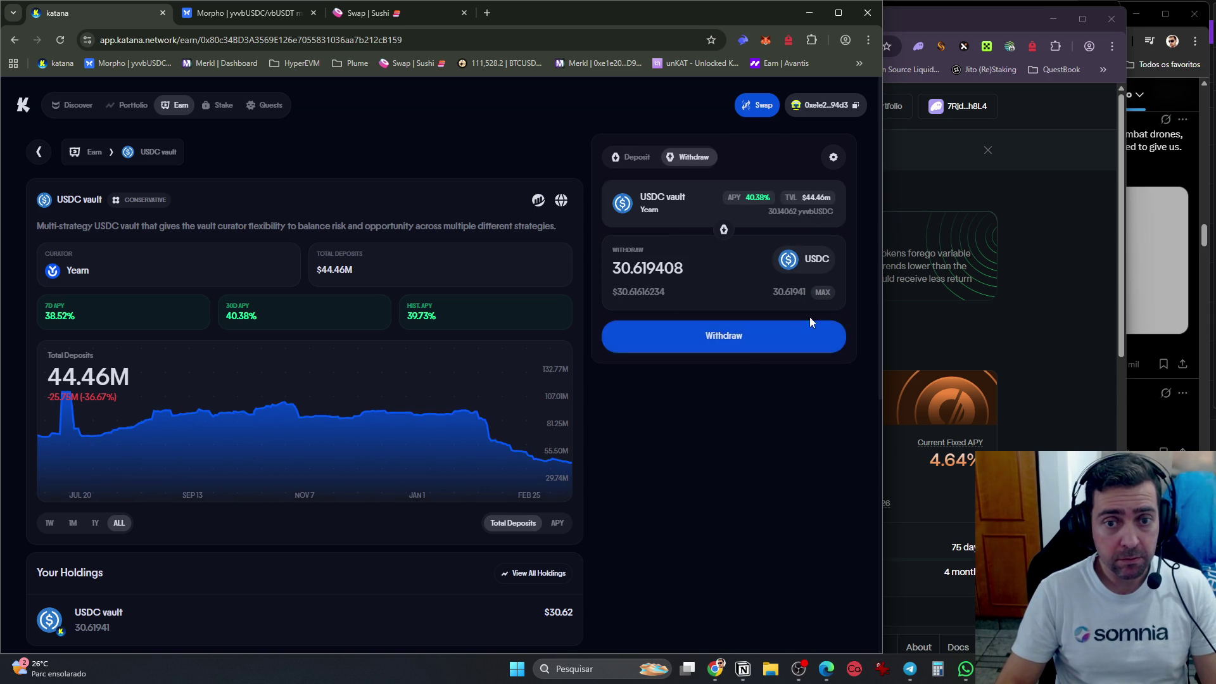
pyautogui.click(741, 339)
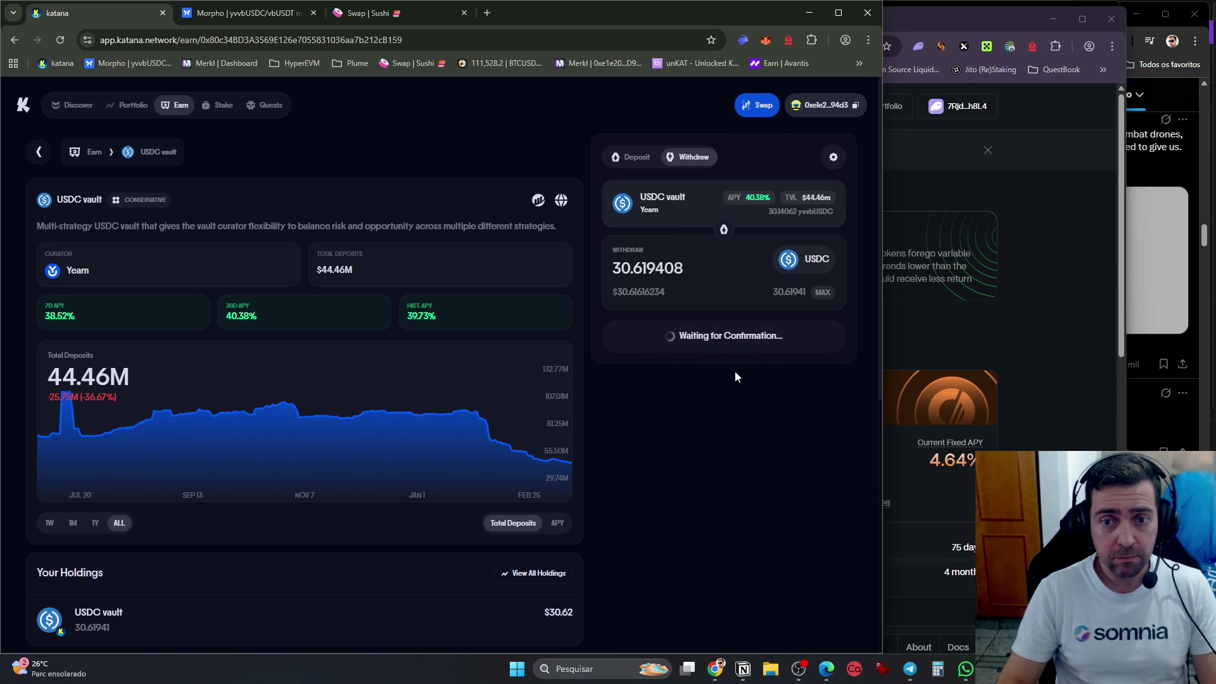
pyautogui.click(817, 366)
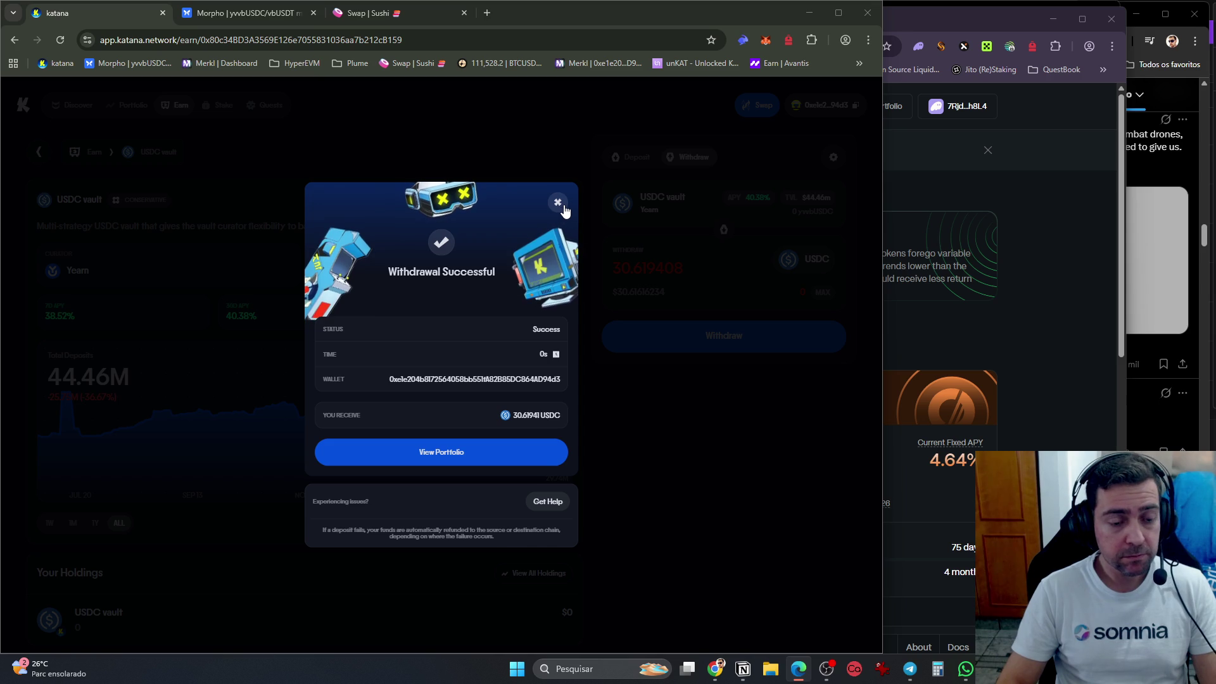
pyautogui.click(563, 207)
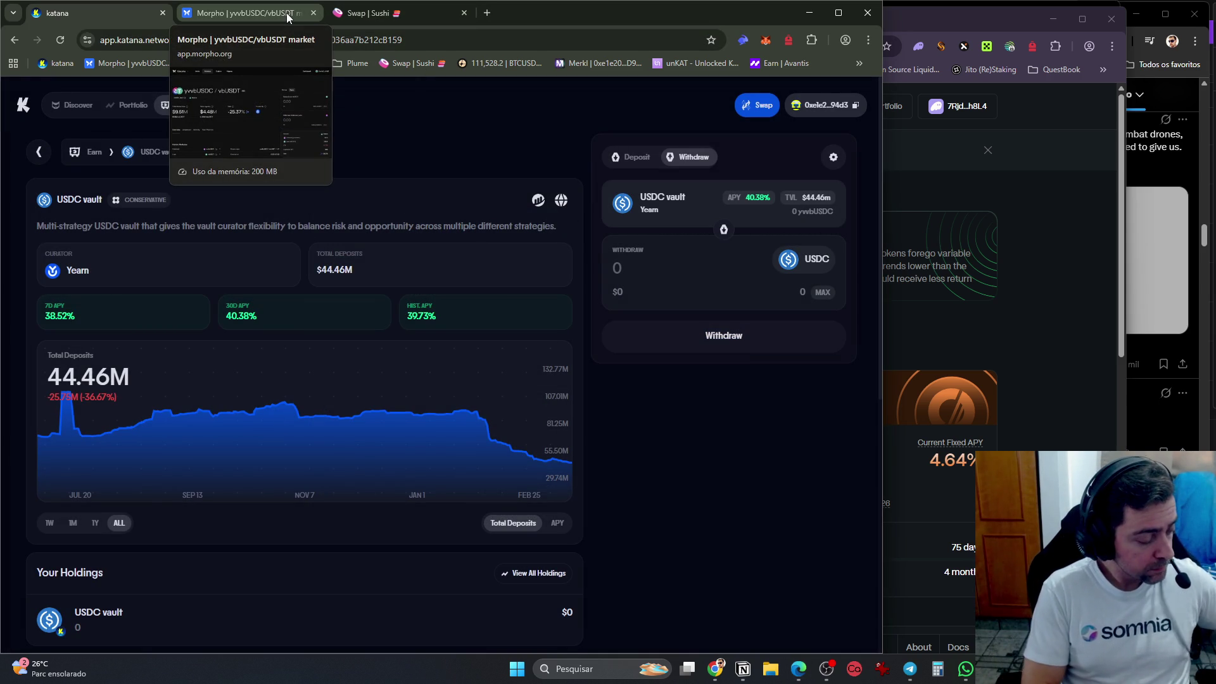
pyautogui.press('XF86AudioLowerVolume')
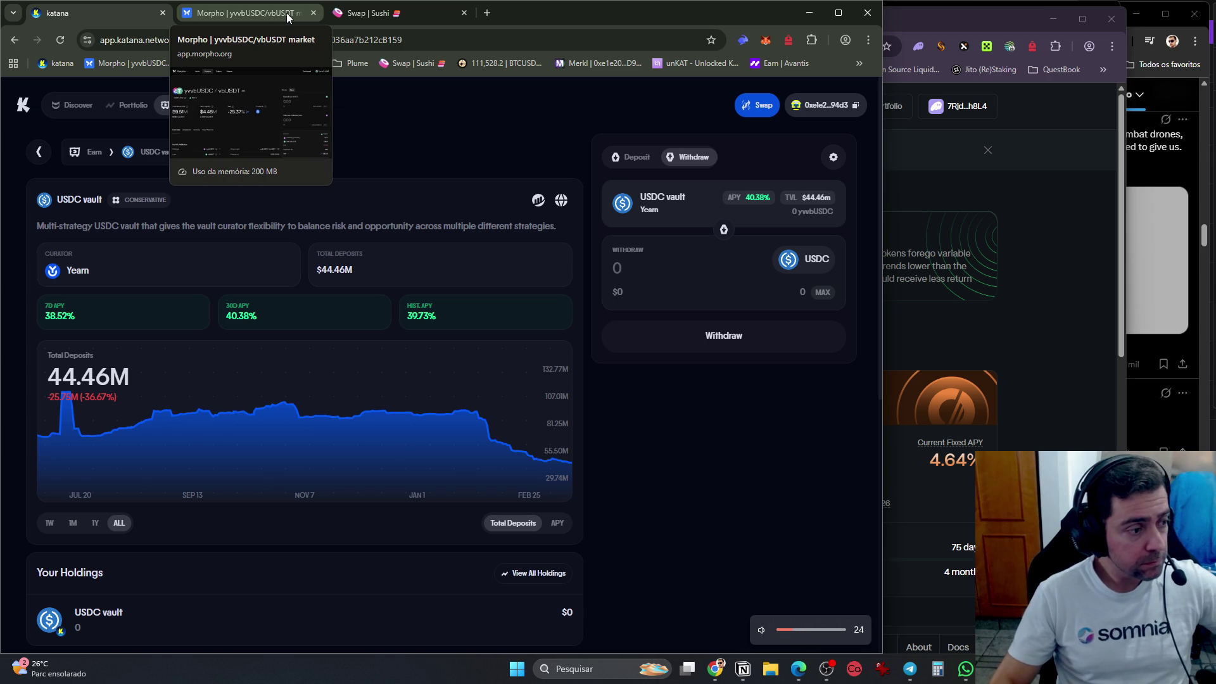
# - On Sushi, swap the entire 30.6194 USDC for 30.6135 USDT on Katana, approved in the wallet
pyautogui.click(288, 14)
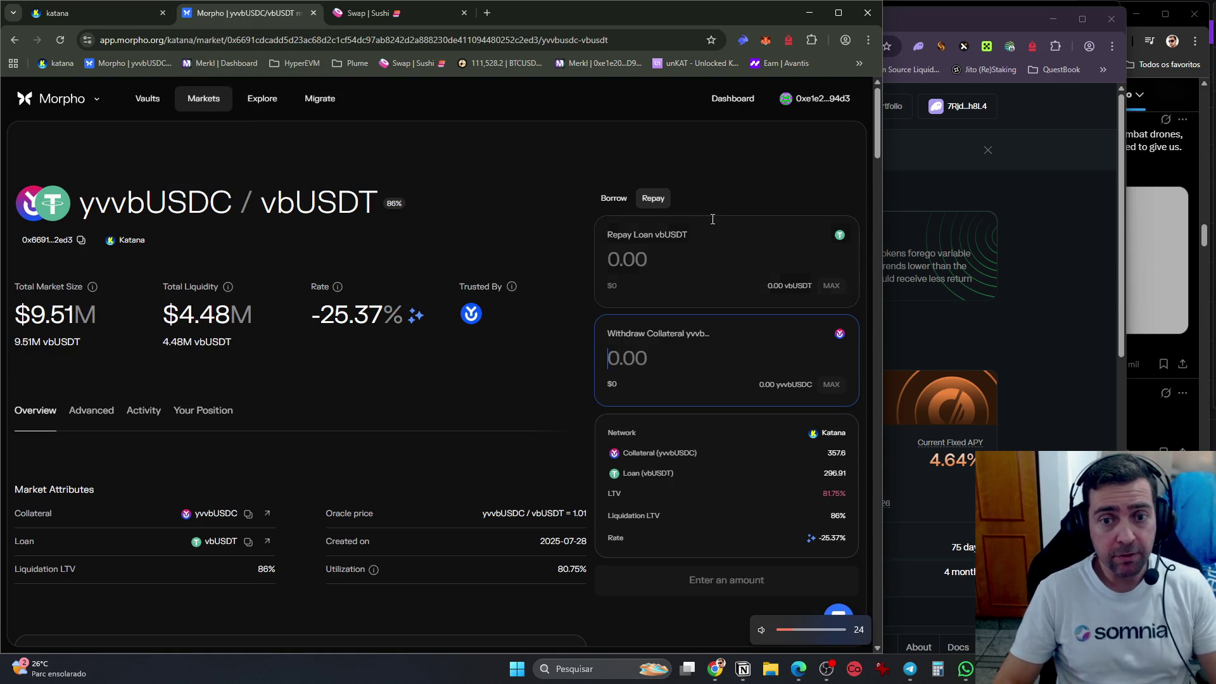
pyautogui.hotkey('ctrl', 'Tab')
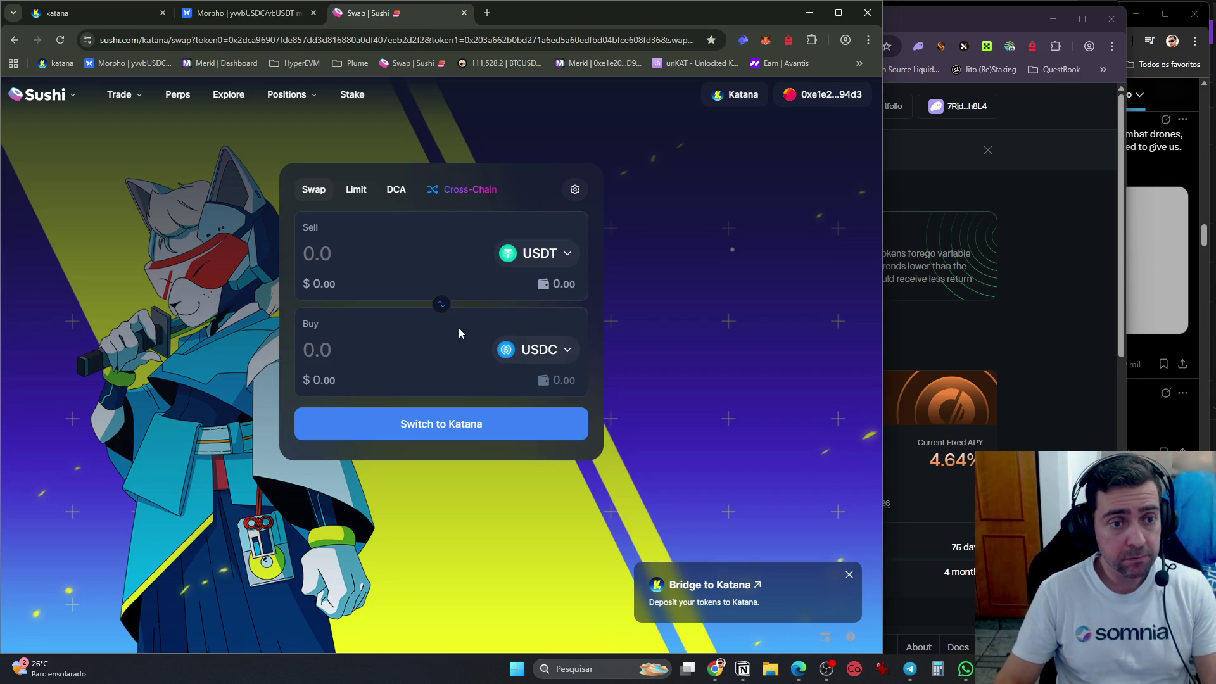
pyautogui.click(443, 304)
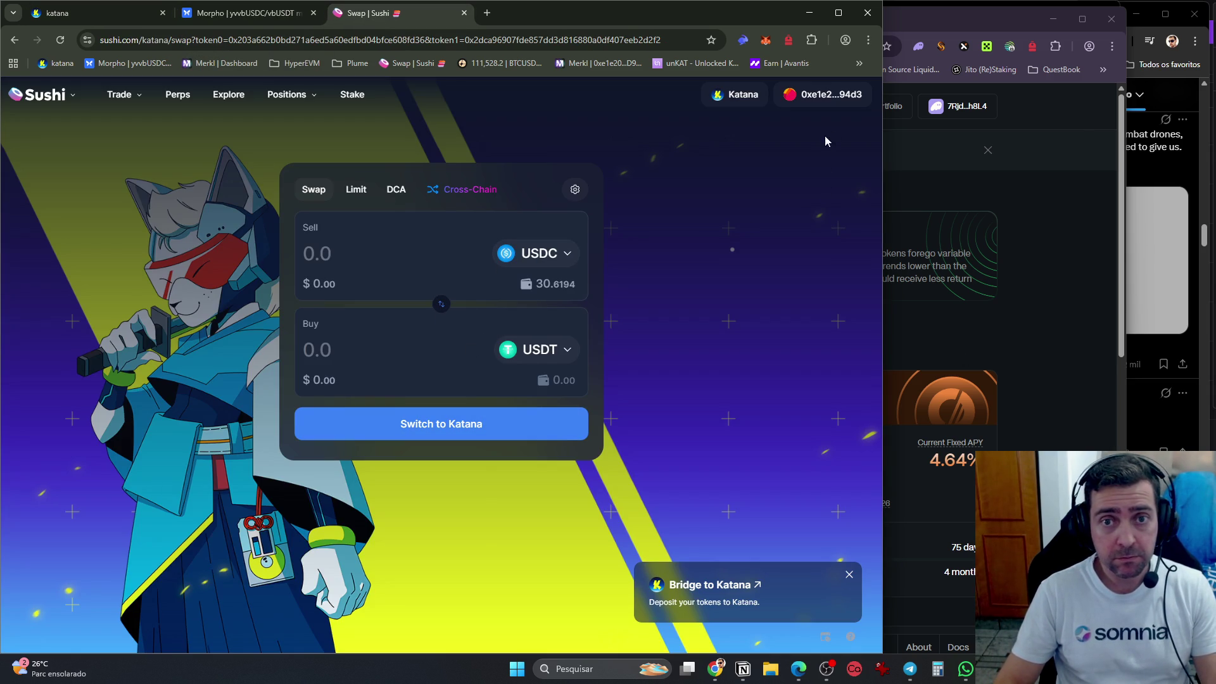
pyautogui.click(539, 285)
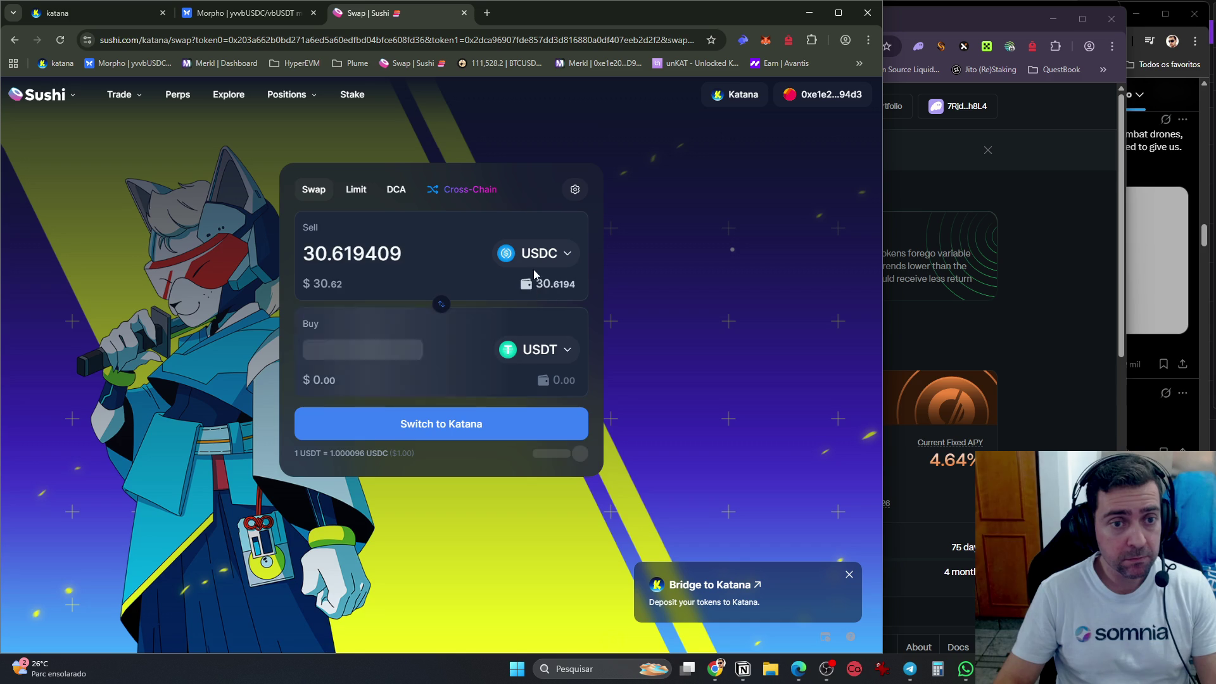
pyautogui.click(538, 428)
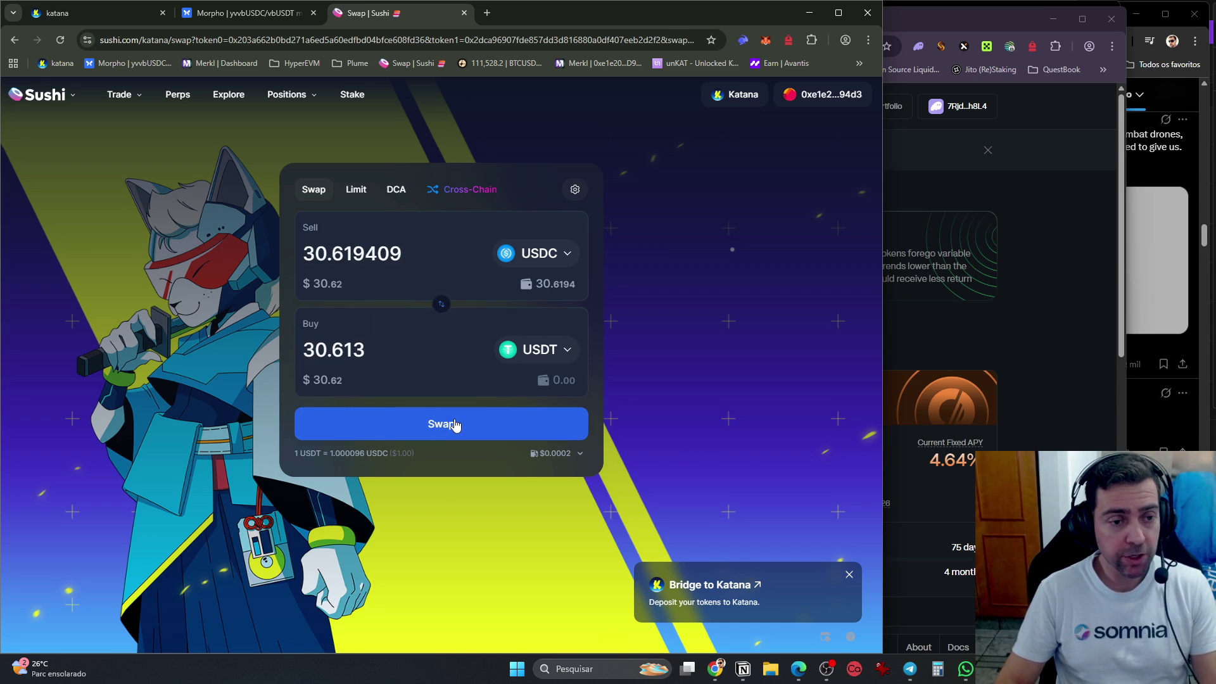
pyautogui.click(434, 429)
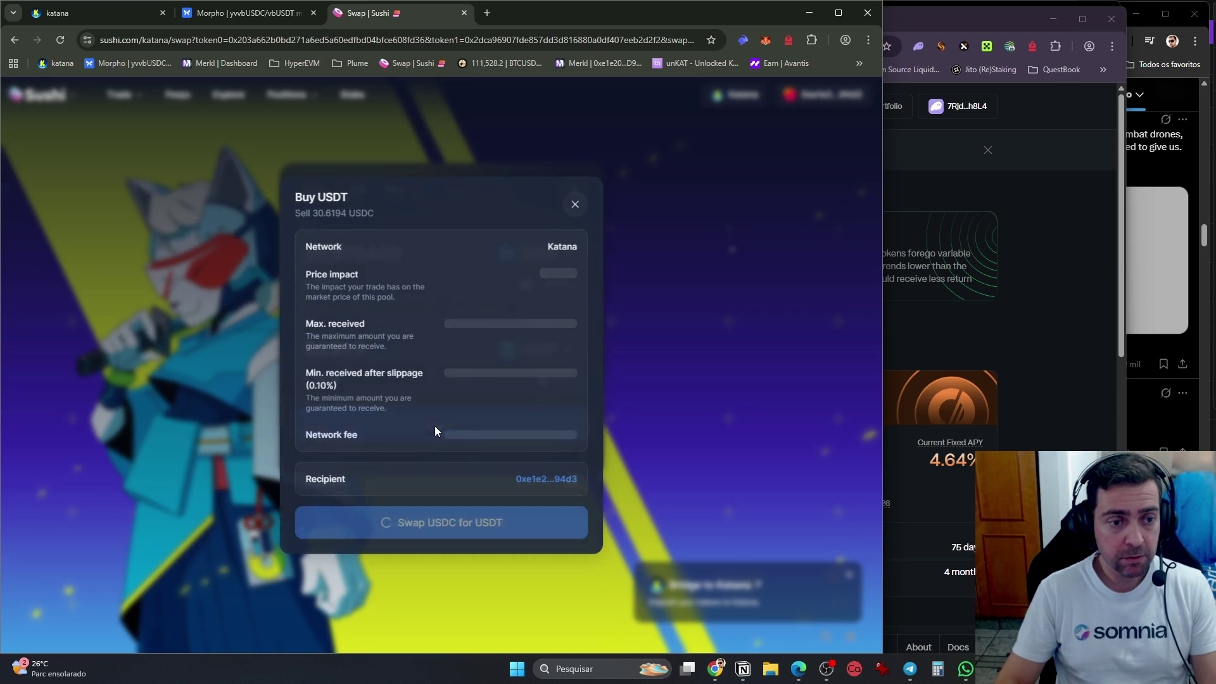
pyautogui.click(482, 529)
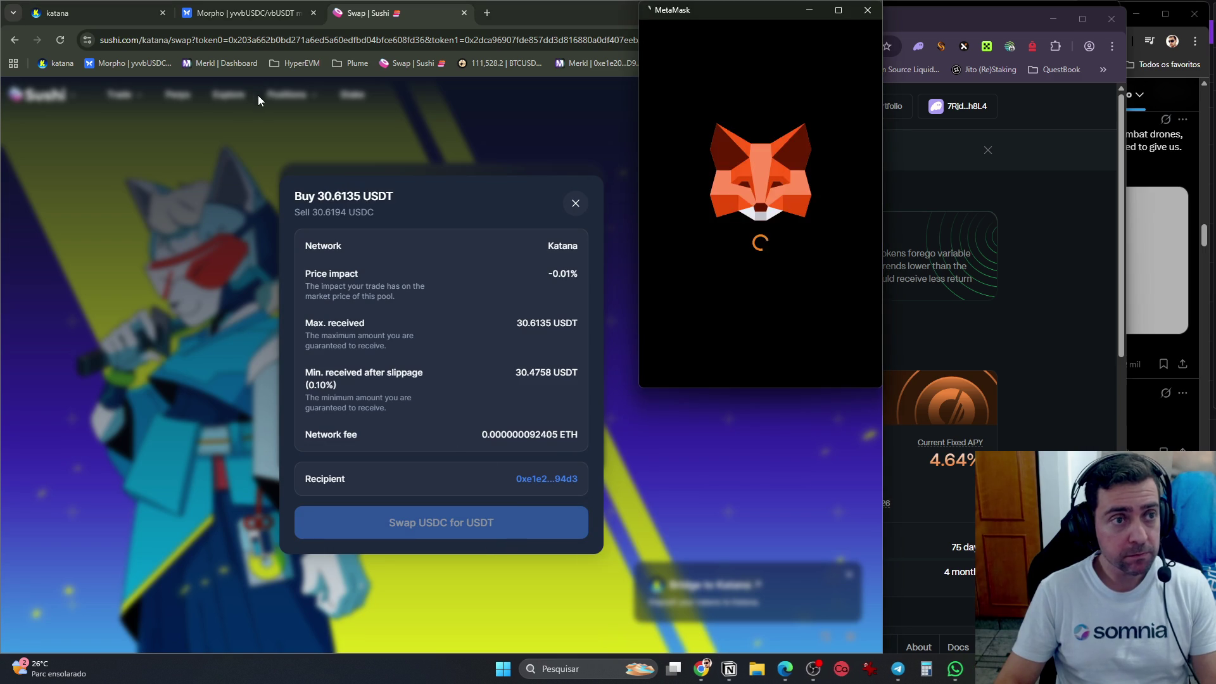
pyautogui.click(830, 373)
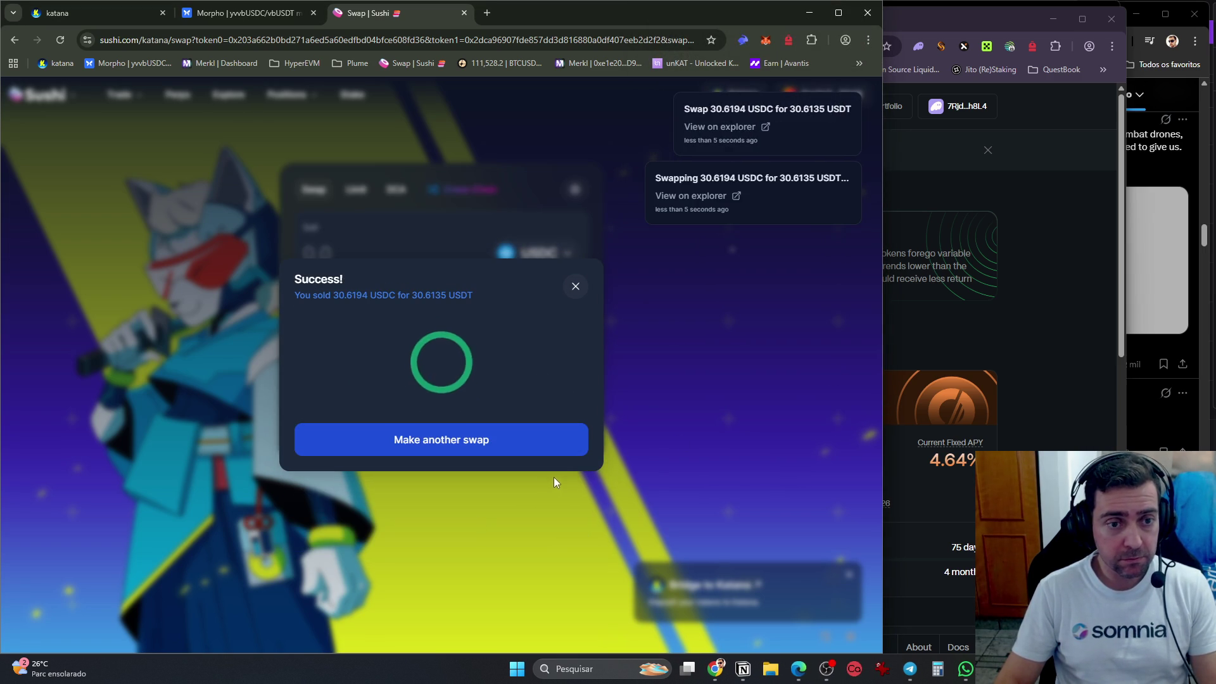
pyautogui.click(229, 13)
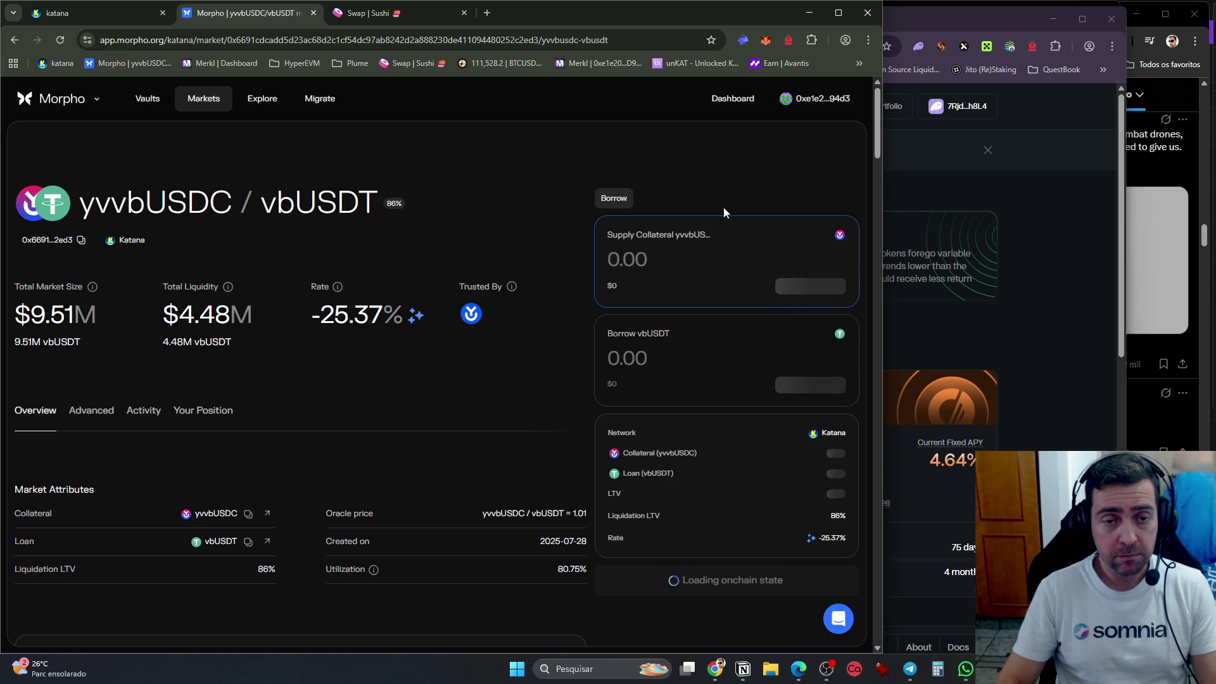
# - Repay the maximum 30.61 vbUSDT on the yvvbUSDC/vbUSDT loan, approving and signing in Rabby
pyautogui.click(665, 199)
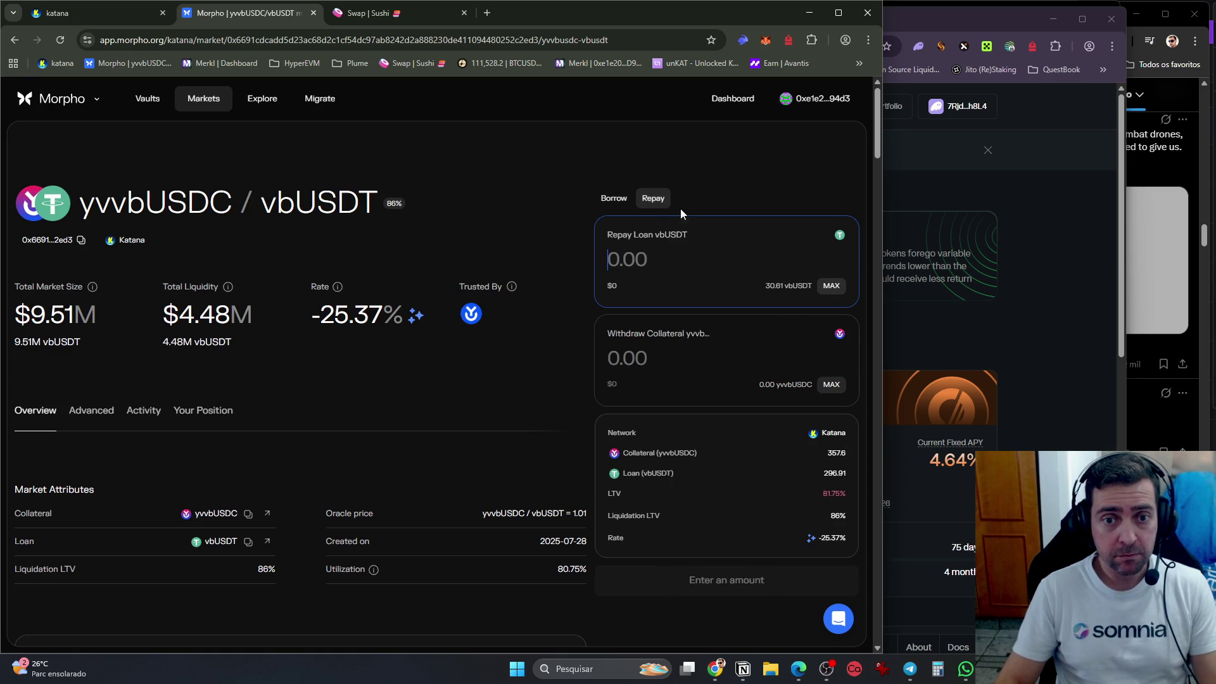
pyautogui.click(835, 290)
pyautogui.click(765, 577)
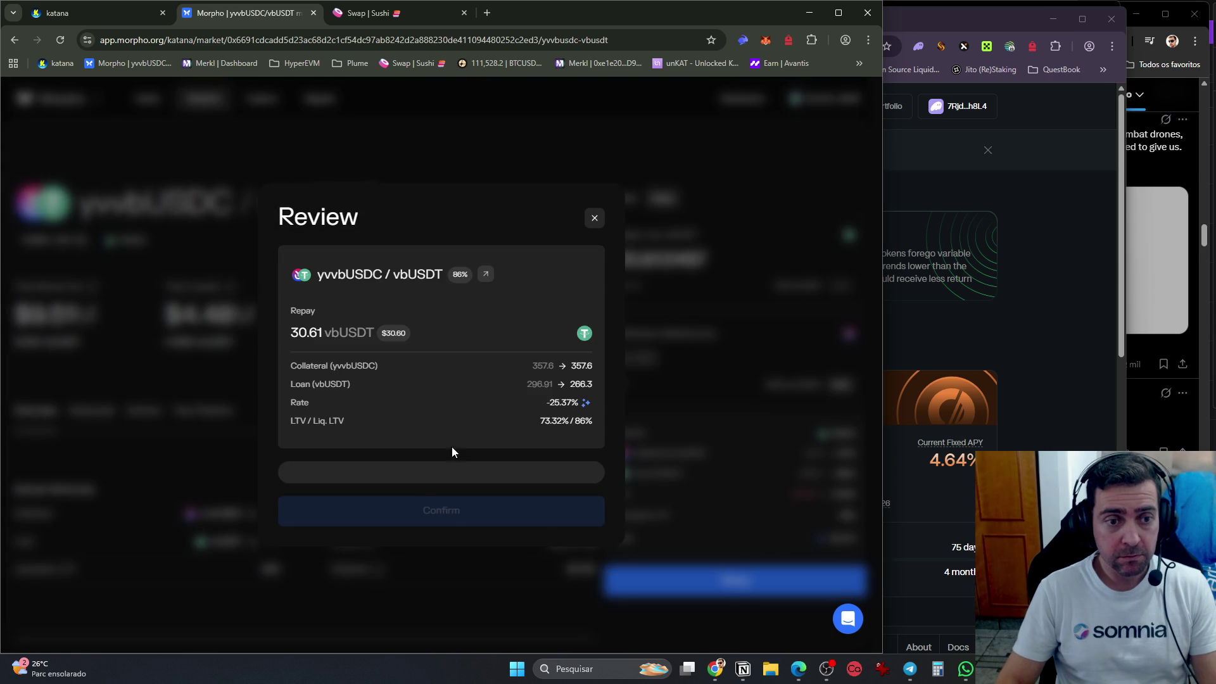
pyautogui.click(466, 502)
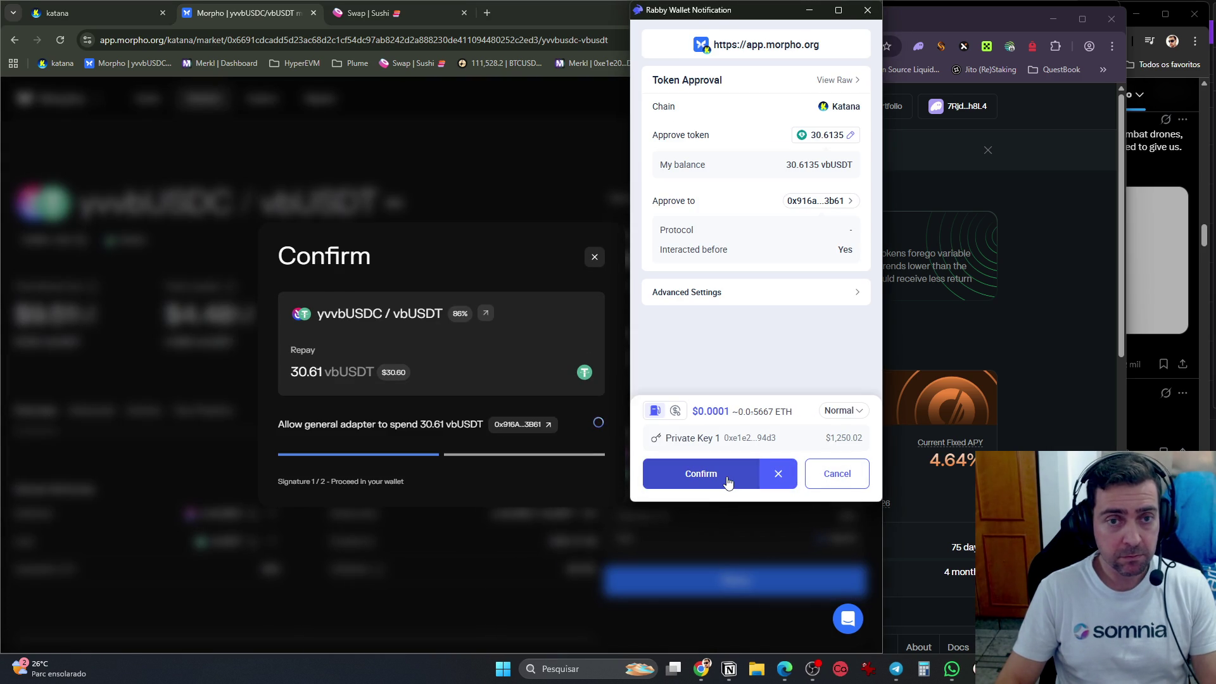
pyautogui.click(727, 479)
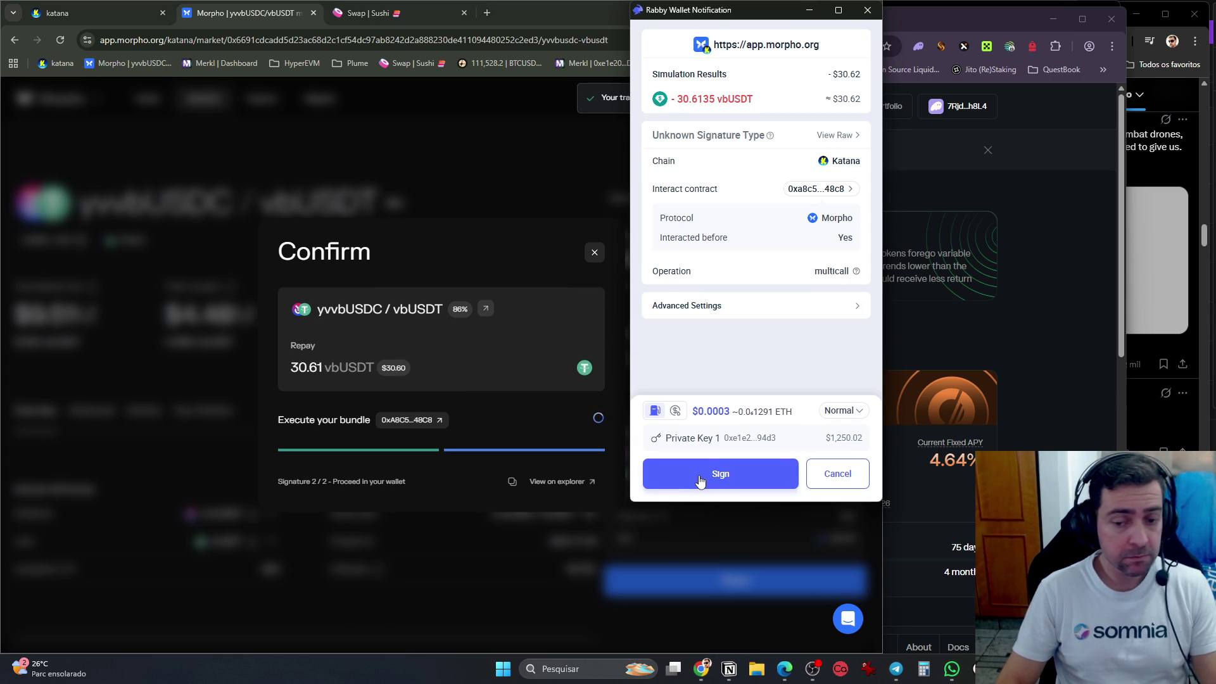
pyautogui.click(700, 481)
pyautogui.click(701, 480)
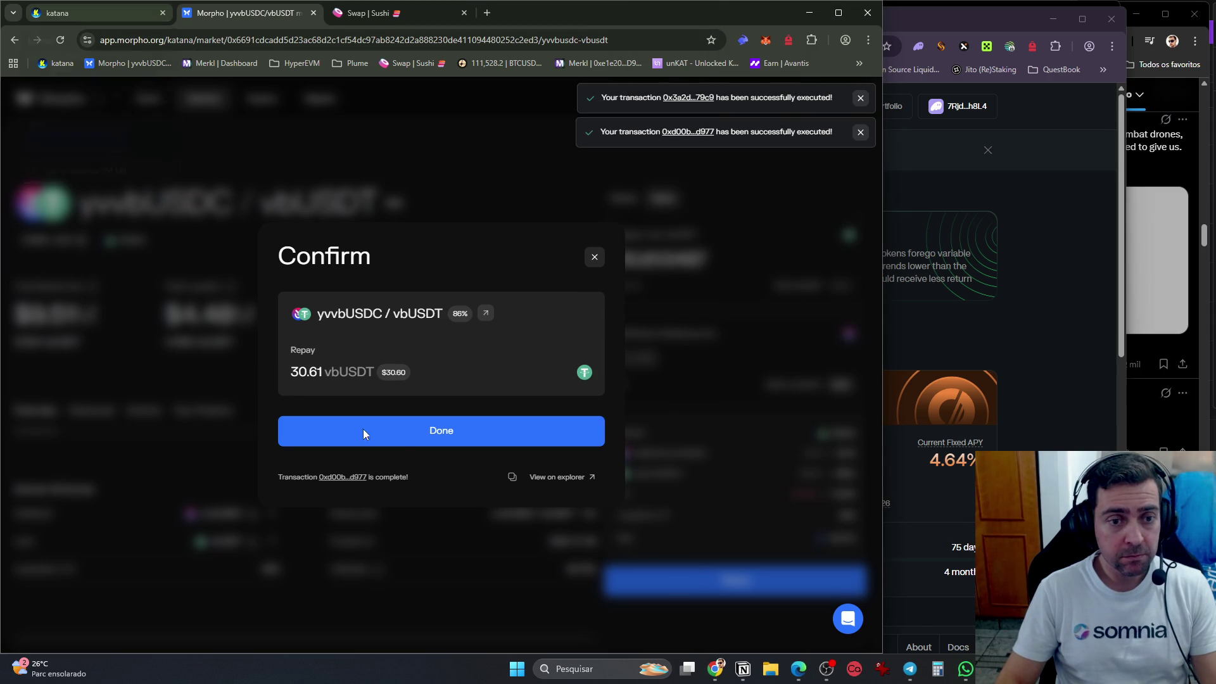
pyautogui.click(406, 440)
pyautogui.click(95, 13)
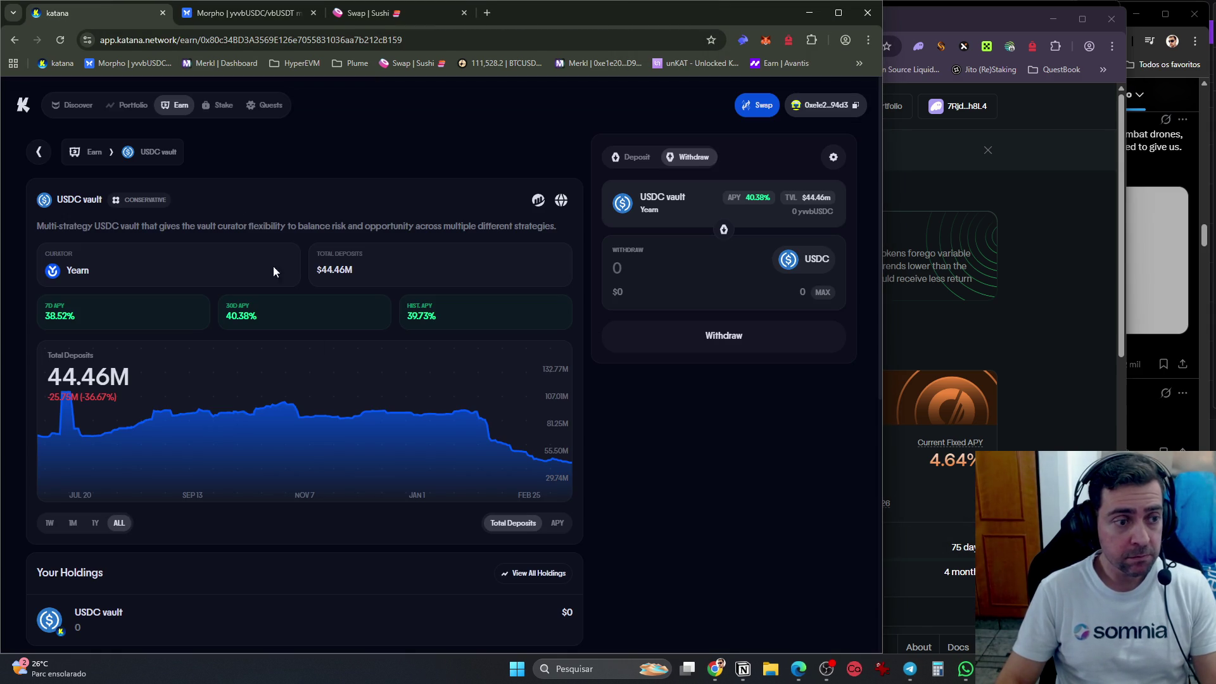
# - Open the Katana portfolio overview and reload it
pyautogui.click(130, 105)
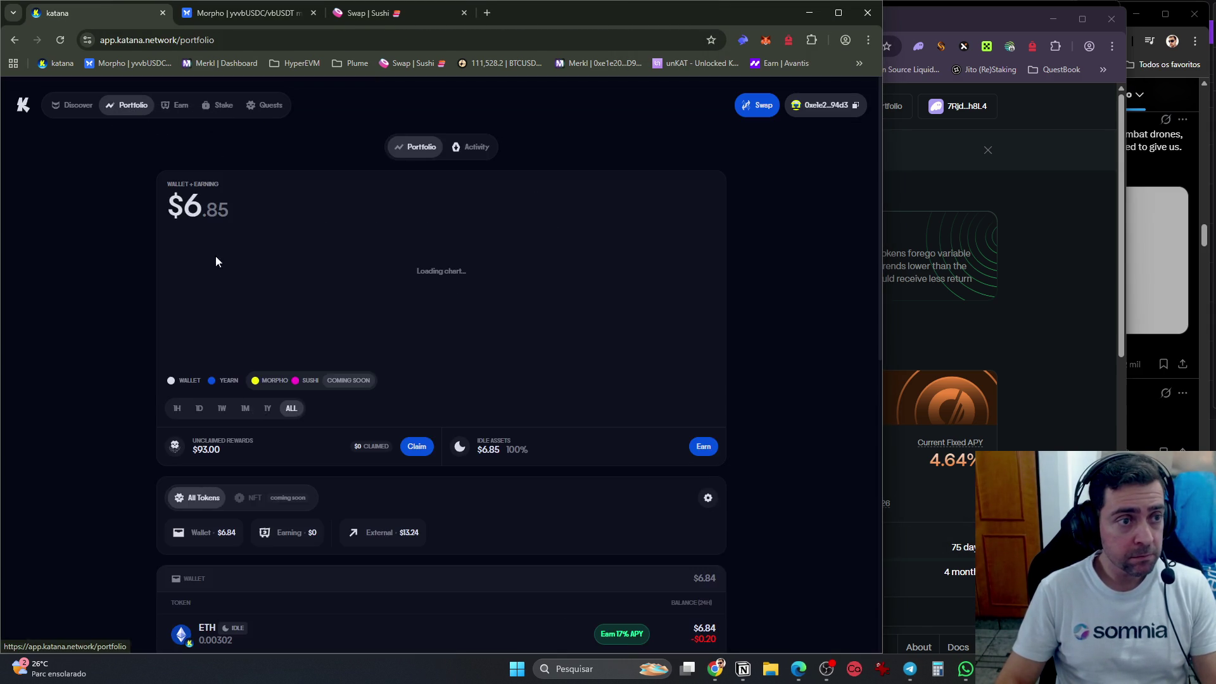
pyautogui.scroll(-3, 354, 392)
pyautogui.press('F5')
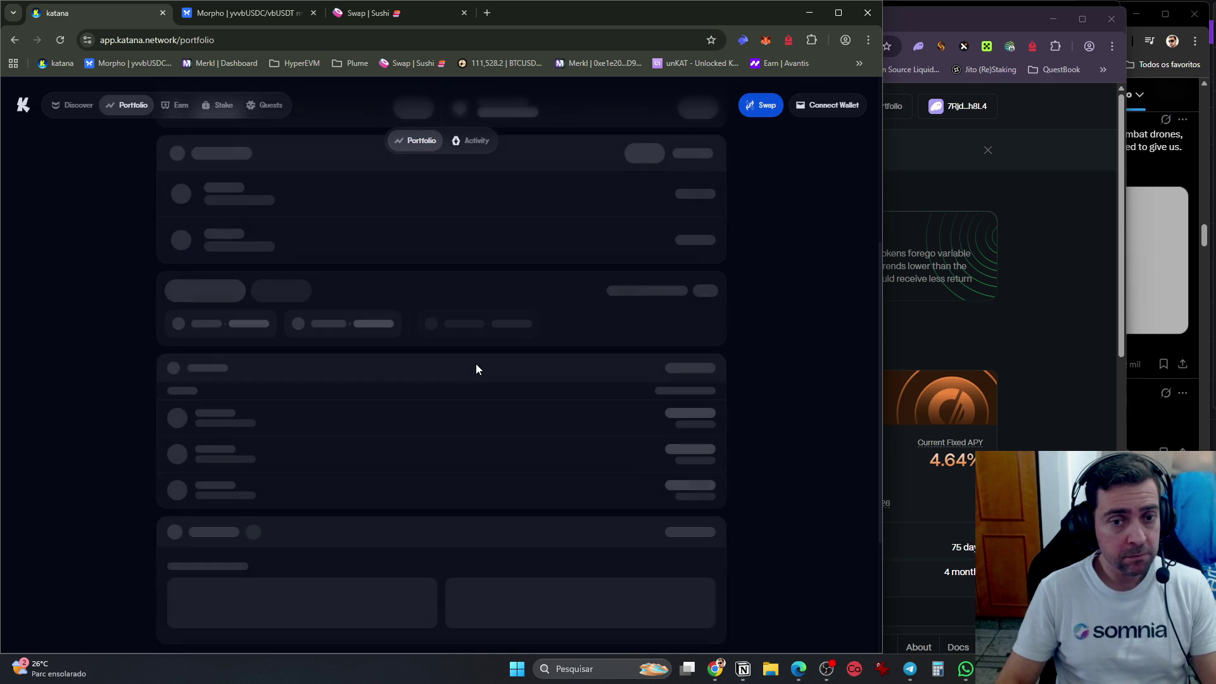
pyautogui.click(1036, 283)
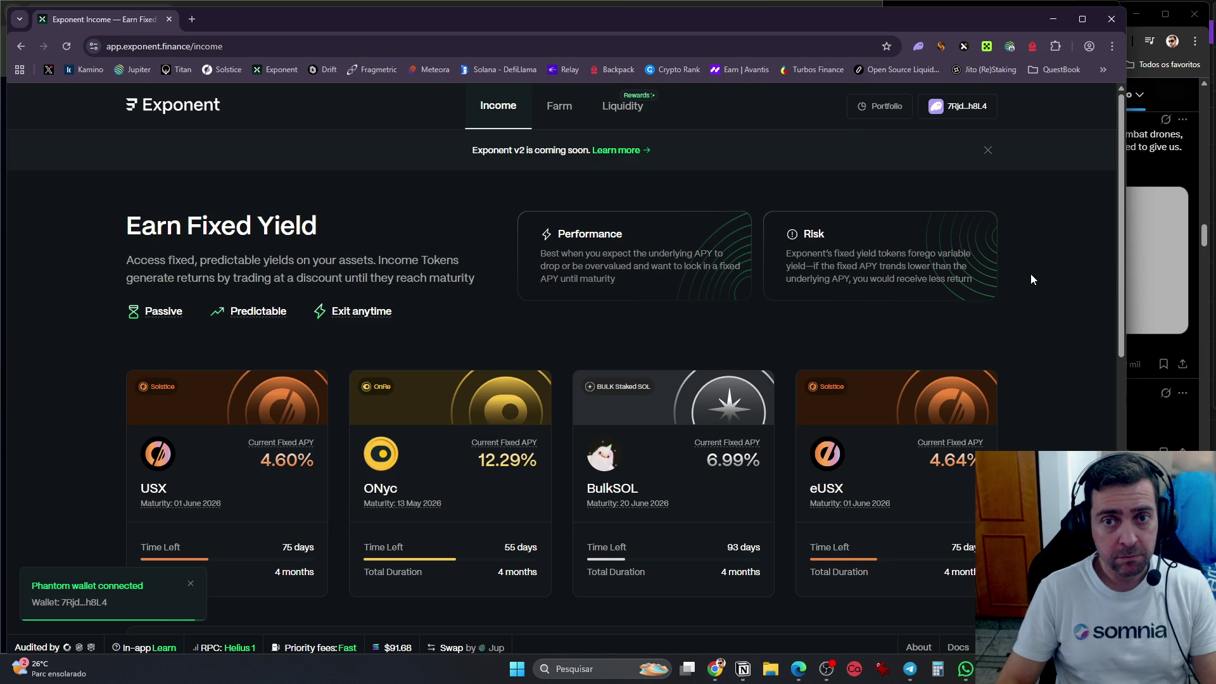
pyautogui.click(850, 108)
pyautogui.hotkey('alt', 'Tab')
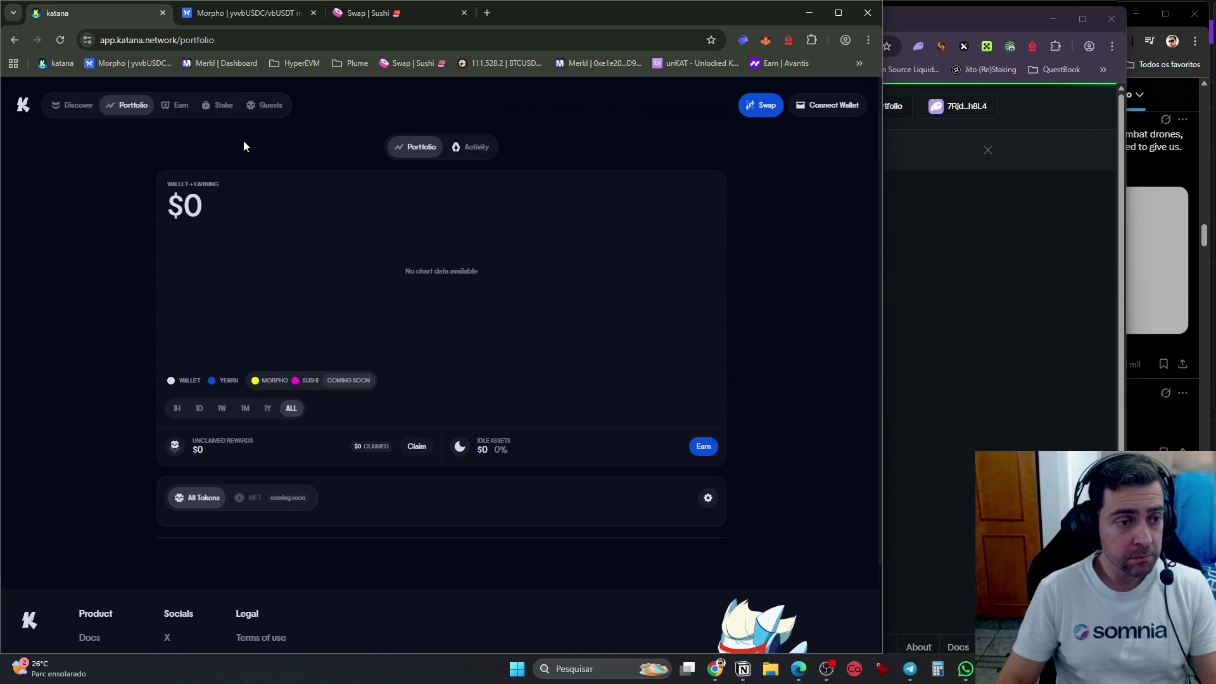
# - Browse the Earn vaults page, then return to Portfolio to begin connecting a wallet
pyautogui.click(173, 105)
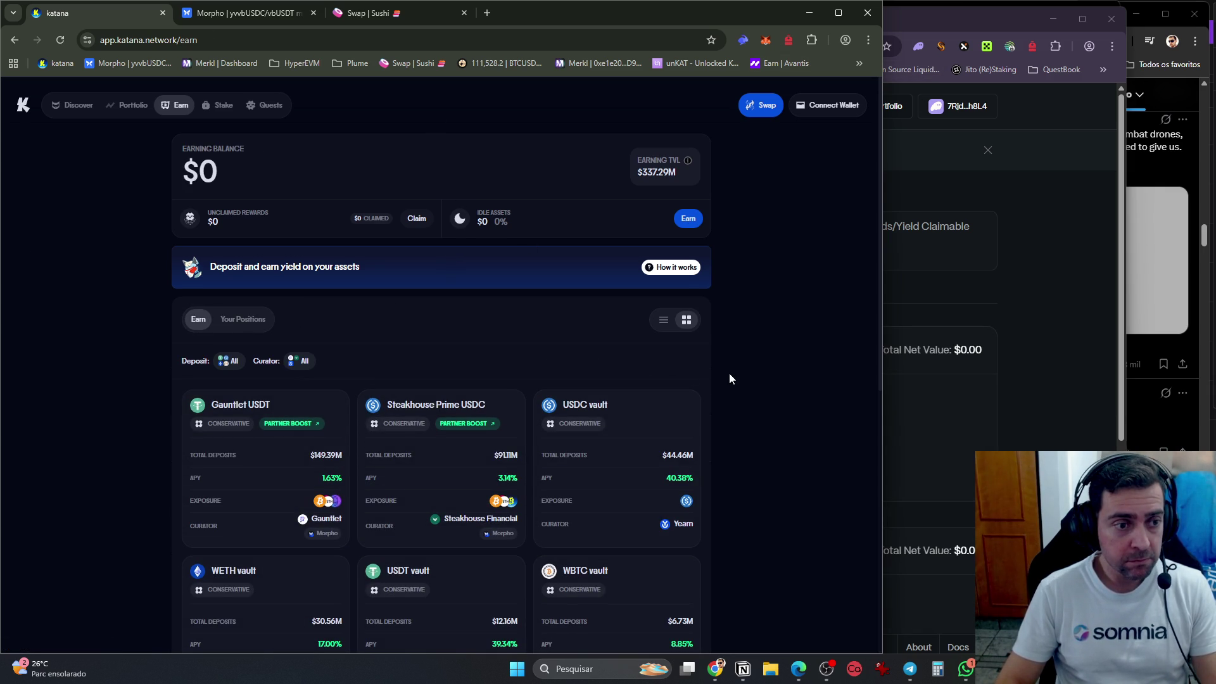
pyautogui.scroll(-5, 729, 378)
pyautogui.scroll(5, 731, 379)
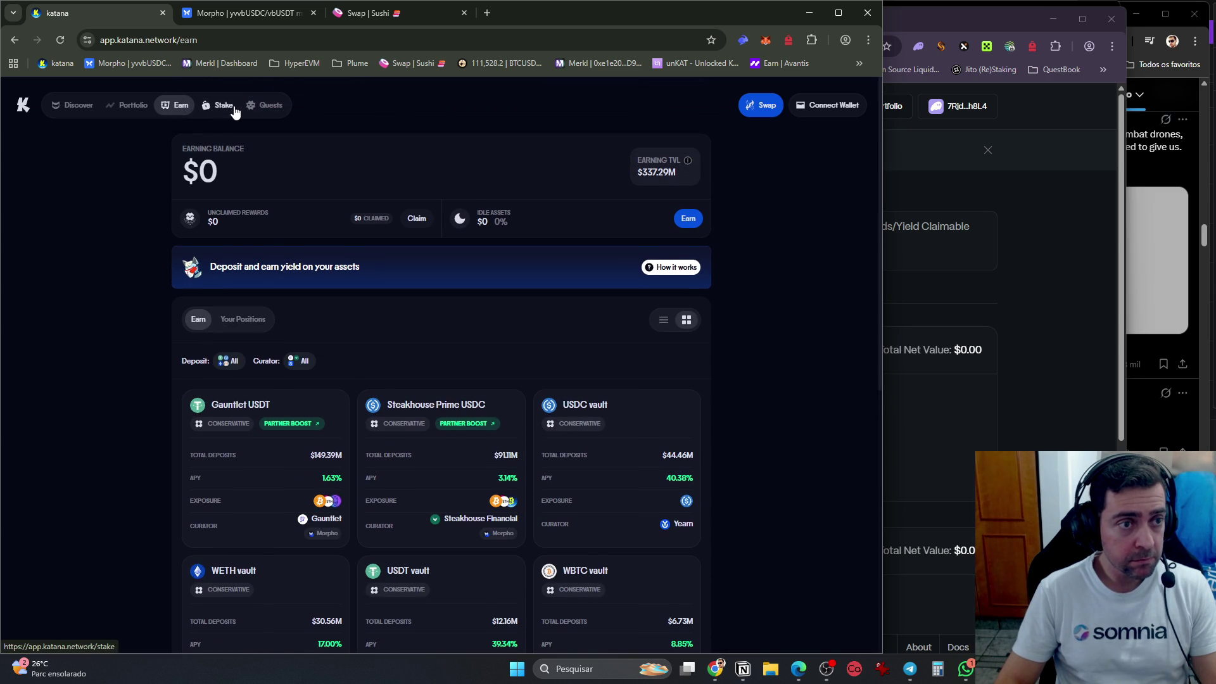
pyautogui.click(130, 105)
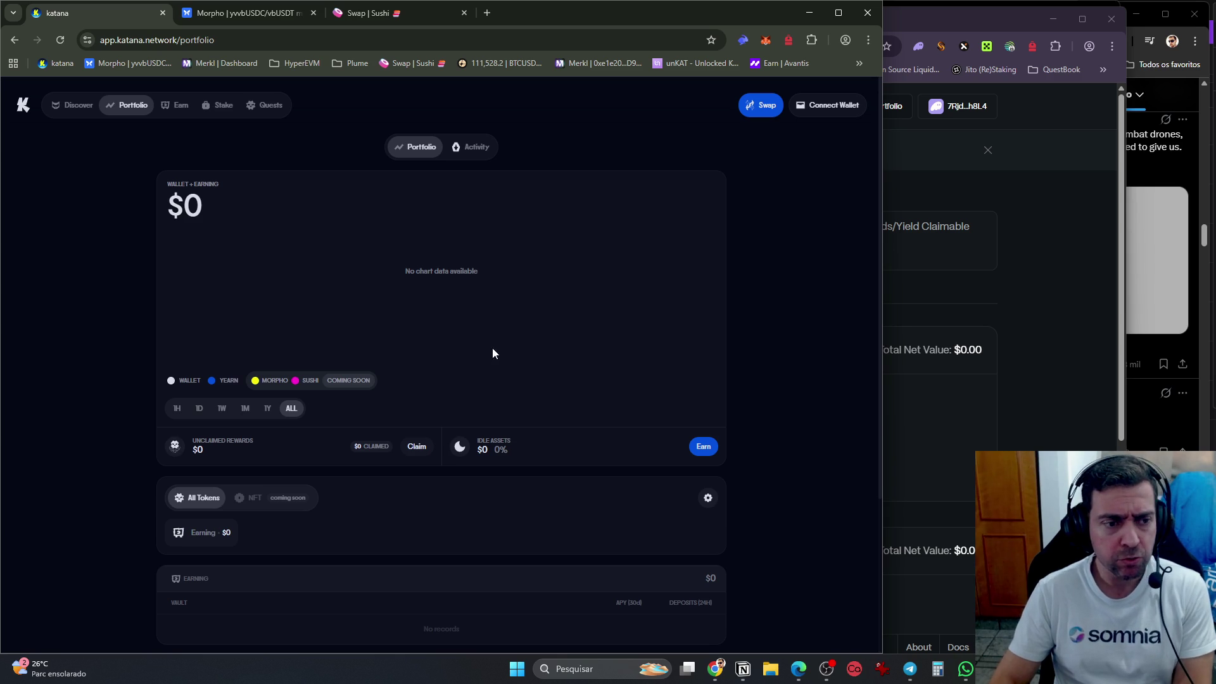
pyautogui.click(836, 106)
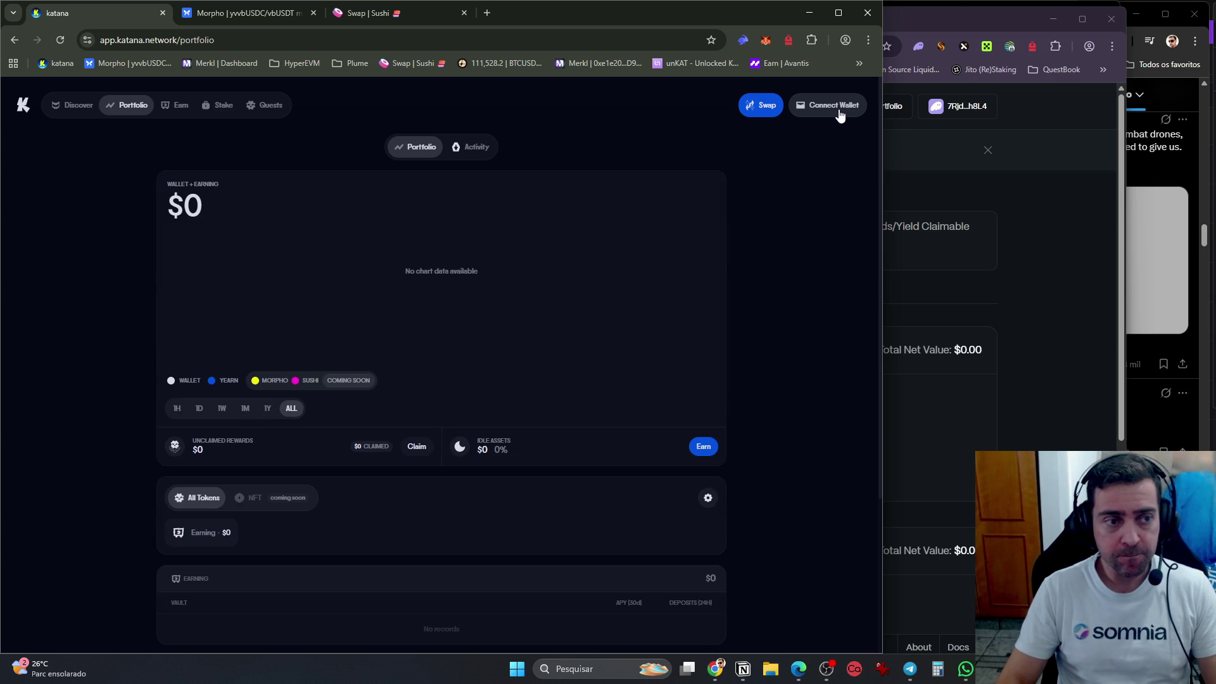
# - Attempt to connect MetaMask to Katana and approve the request
pyautogui.click(823, 105)
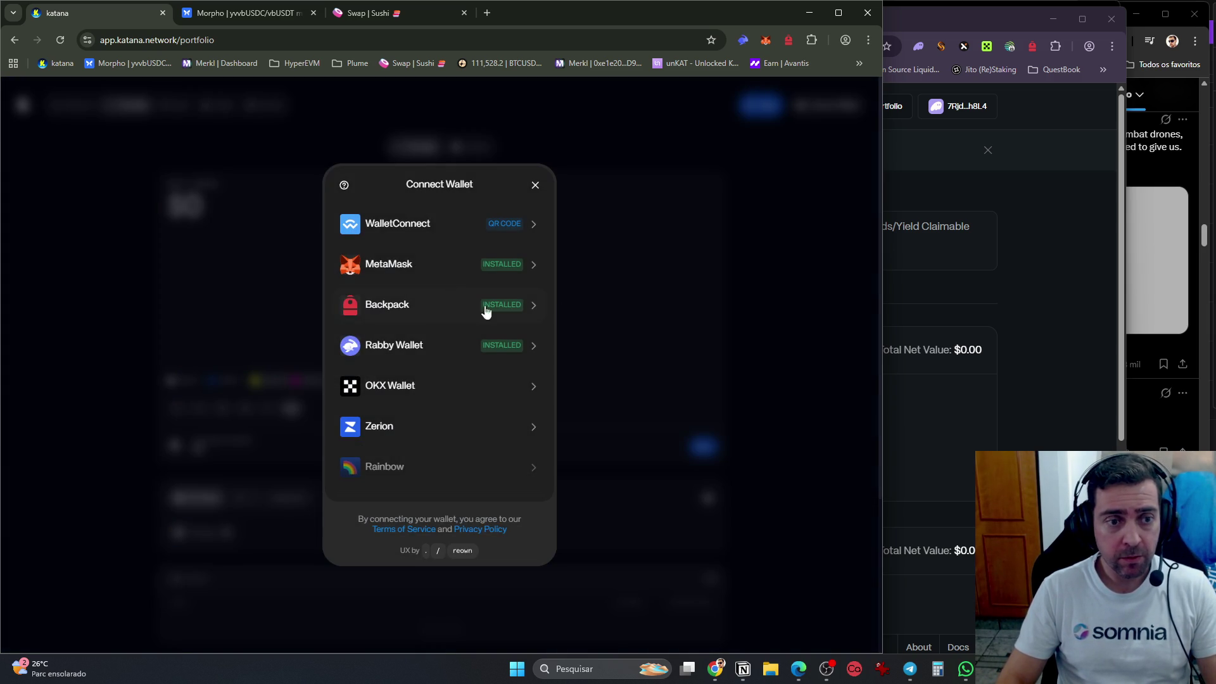
pyautogui.click(387, 266)
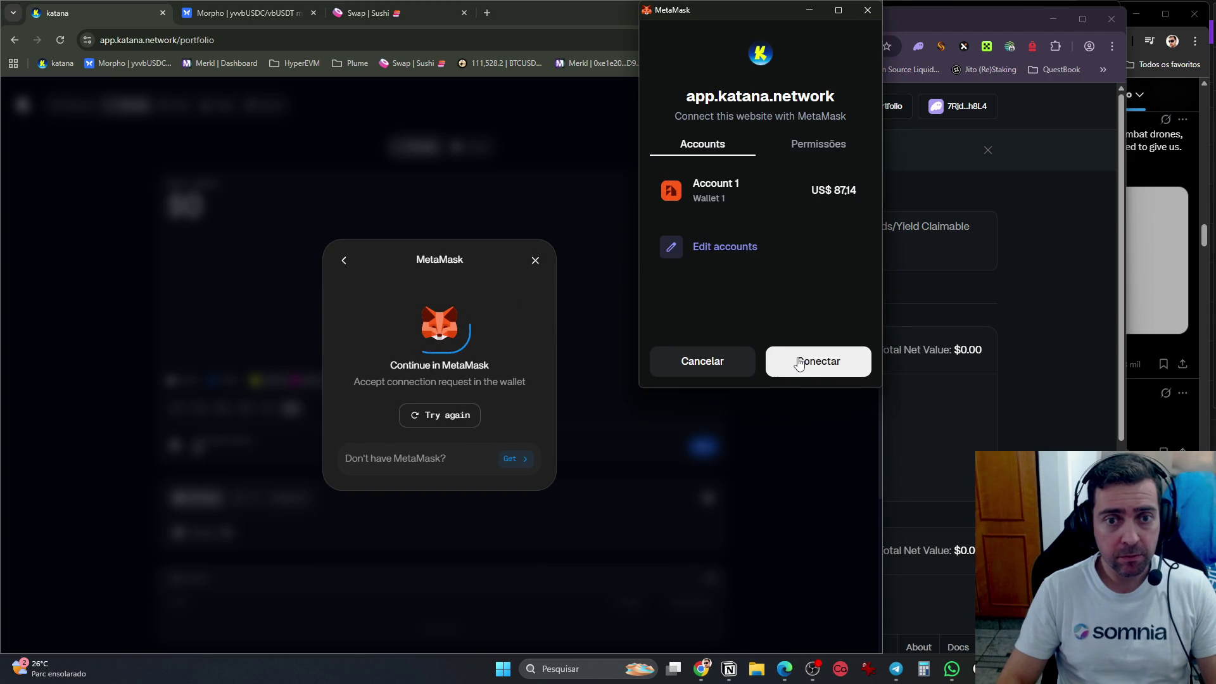
pyautogui.click(817, 370)
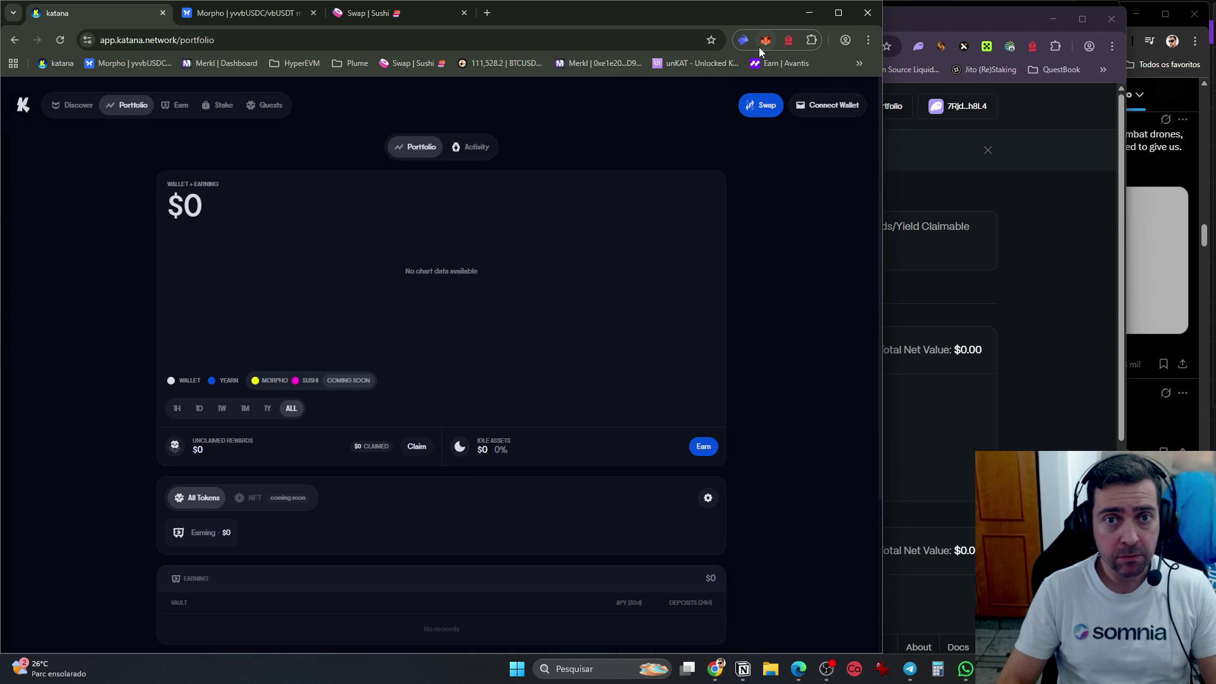
# - Lock the Rabby wallet from its settings
pyautogui.click(743, 44)
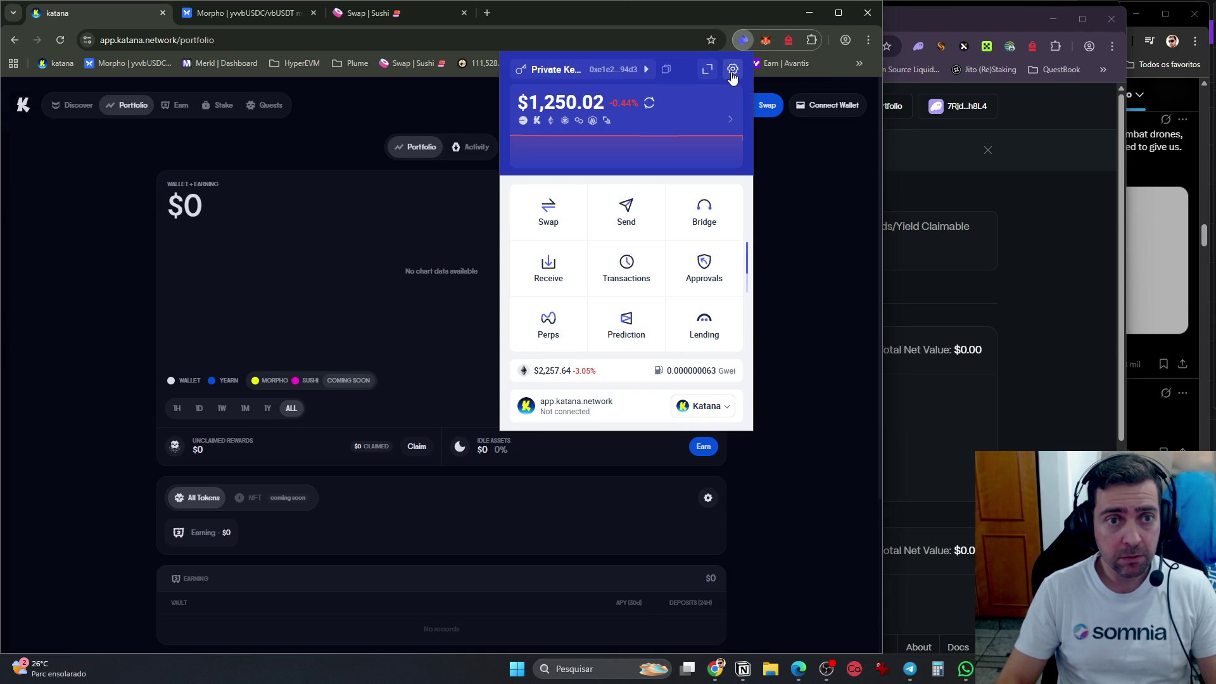
pyautogui.click(732, 70)
pyautogui.scroll(-5, 667, 342)
pyautogui.scroll(5, 668, 363)
pyautogui.click(619, 245)
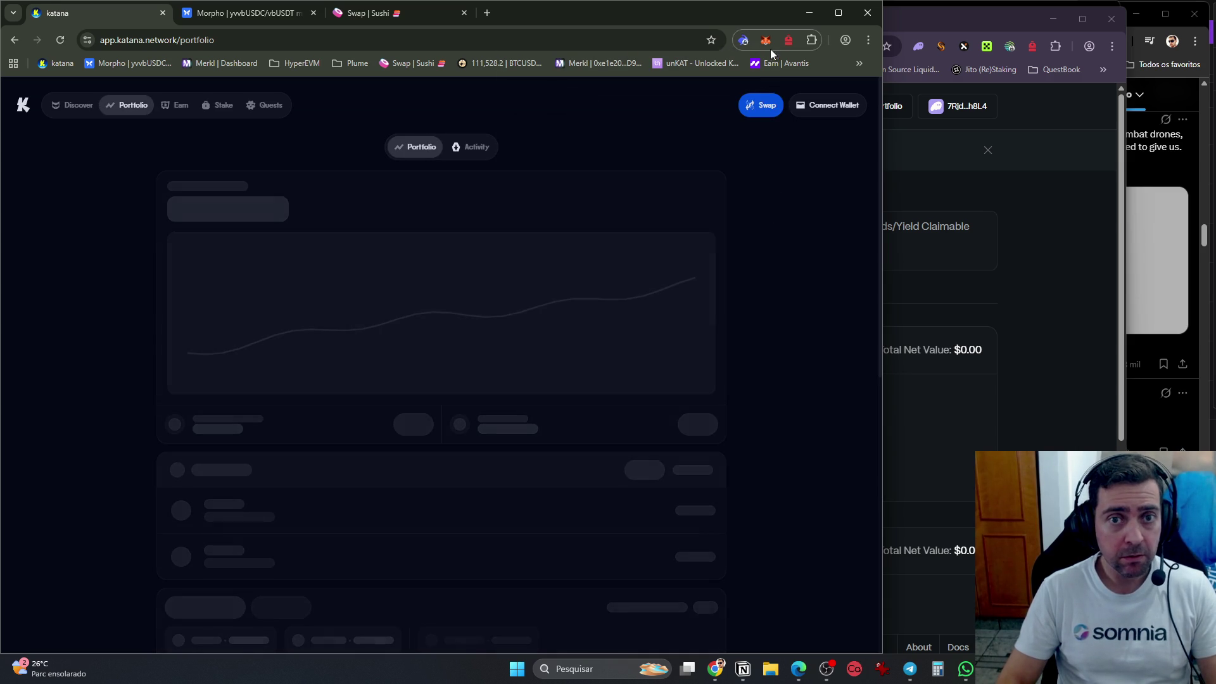
# - Retry the MetaMask connection, then reopen Katana in a fresh tab
pyautogui.click(827, 113)
pyautogui.click(405, 265)
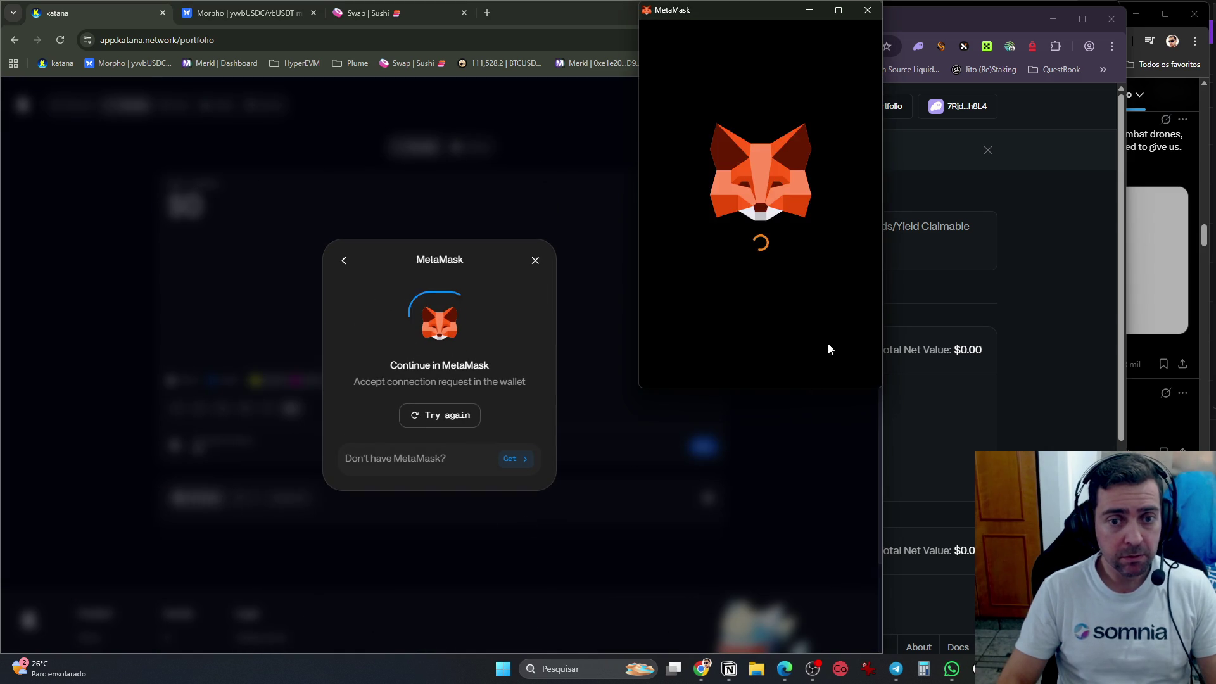
pyautogui.click(824, 362)
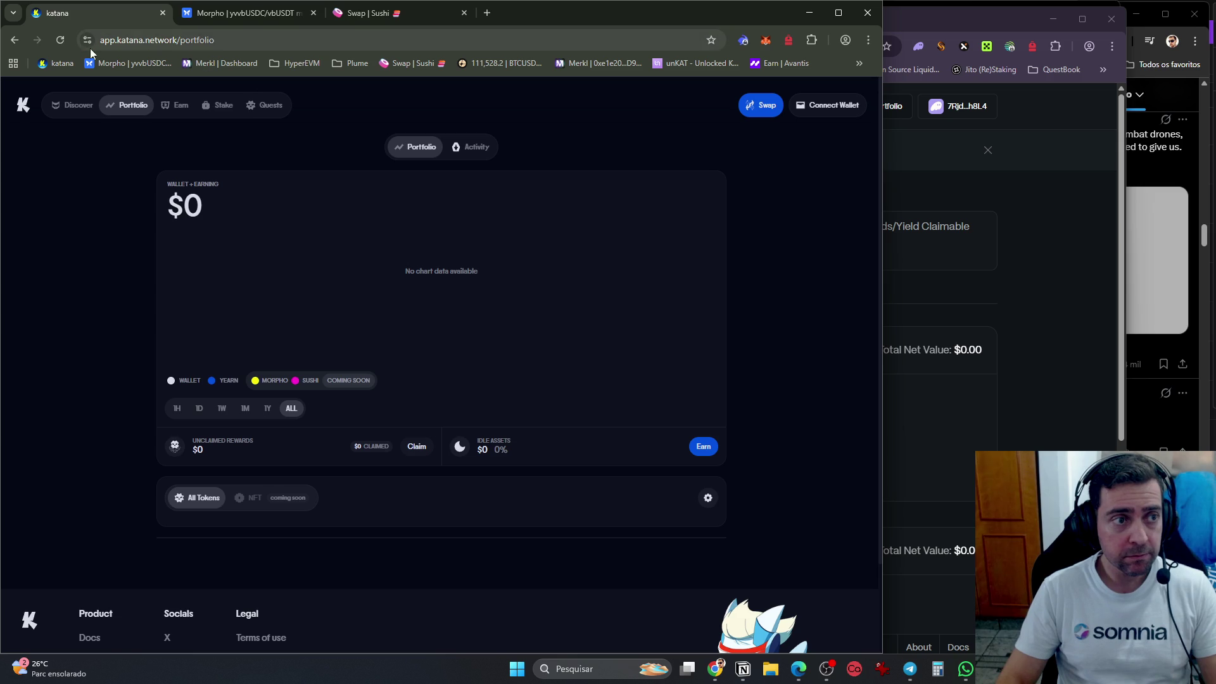
pyautogui.hotkey('ctrl', 'w')
pyautogui.middleClick(58, 64)
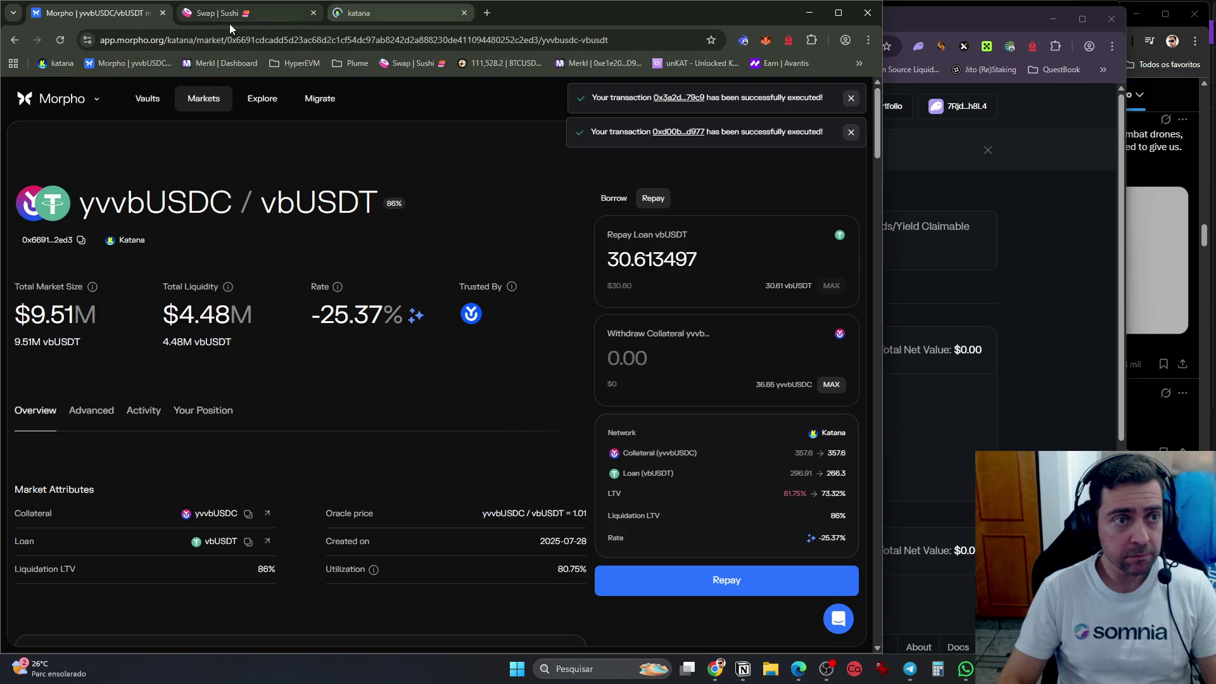
# - Close the extra Morpho tab, move Katana to the first tab, and connect MetaMask
pyautogui.hotkey('ctrl', 'w')
pyautogui.moveTo(240, 12); pyautogui.dragTo(131, 15)
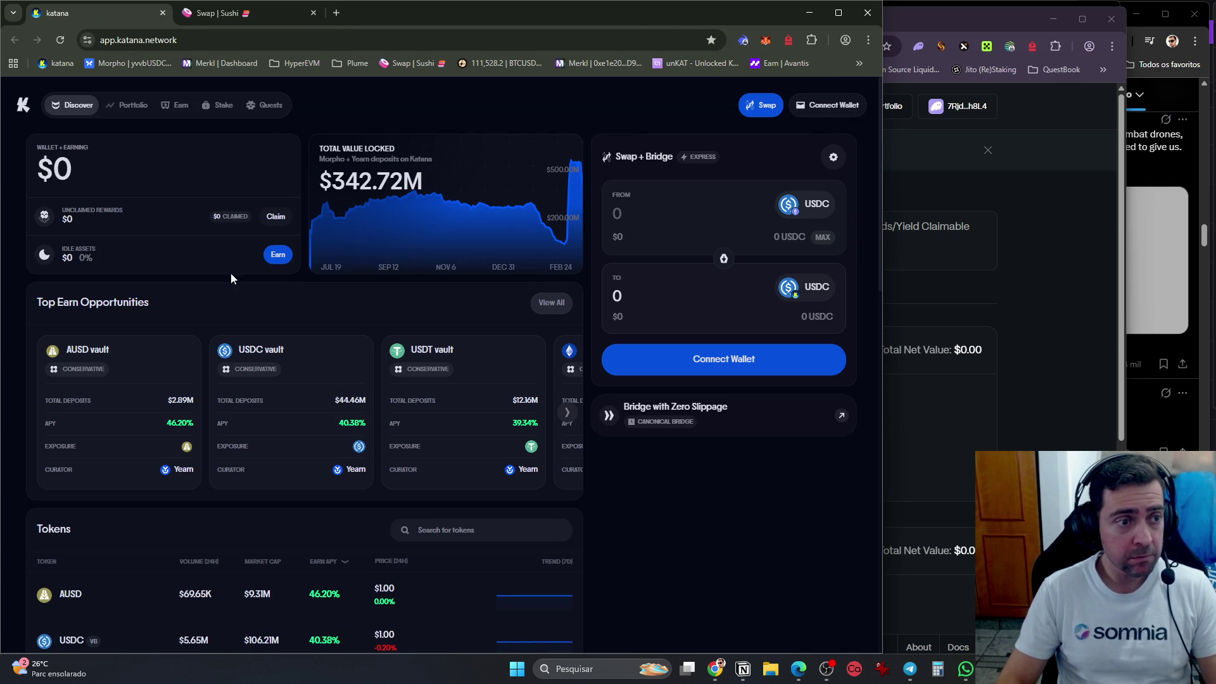
pyautogui.click(827, 106)
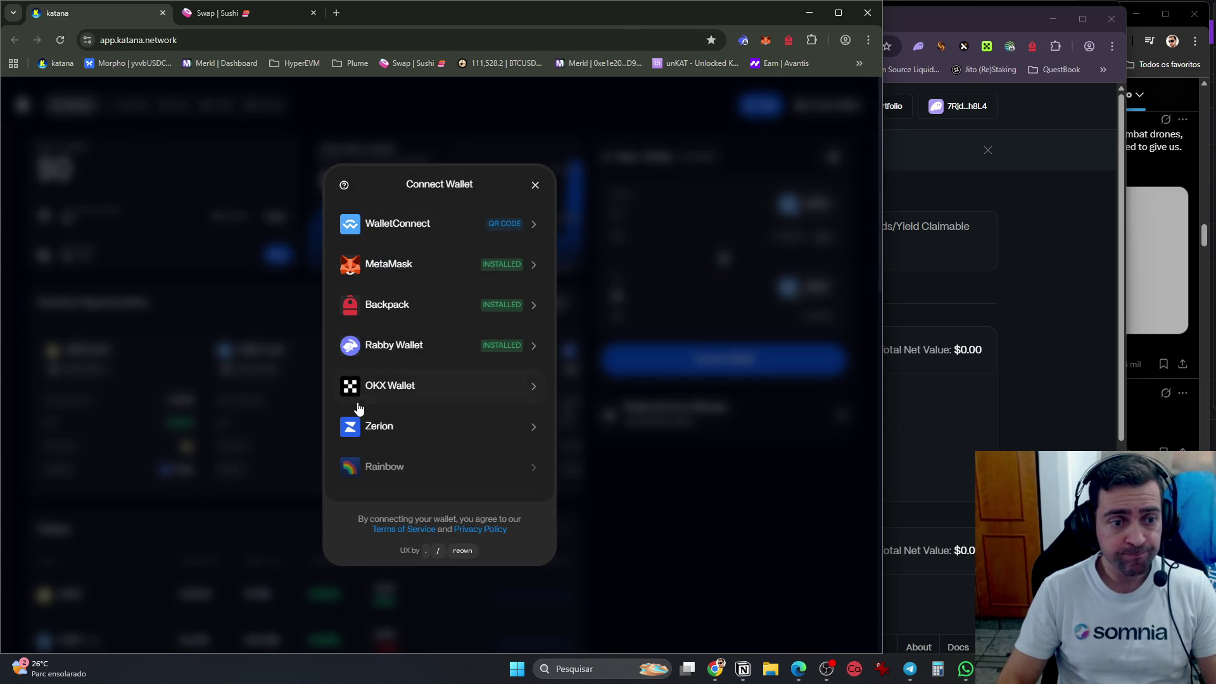
pyautogui.click(389, 268)
pyautogui.click(816, 374)
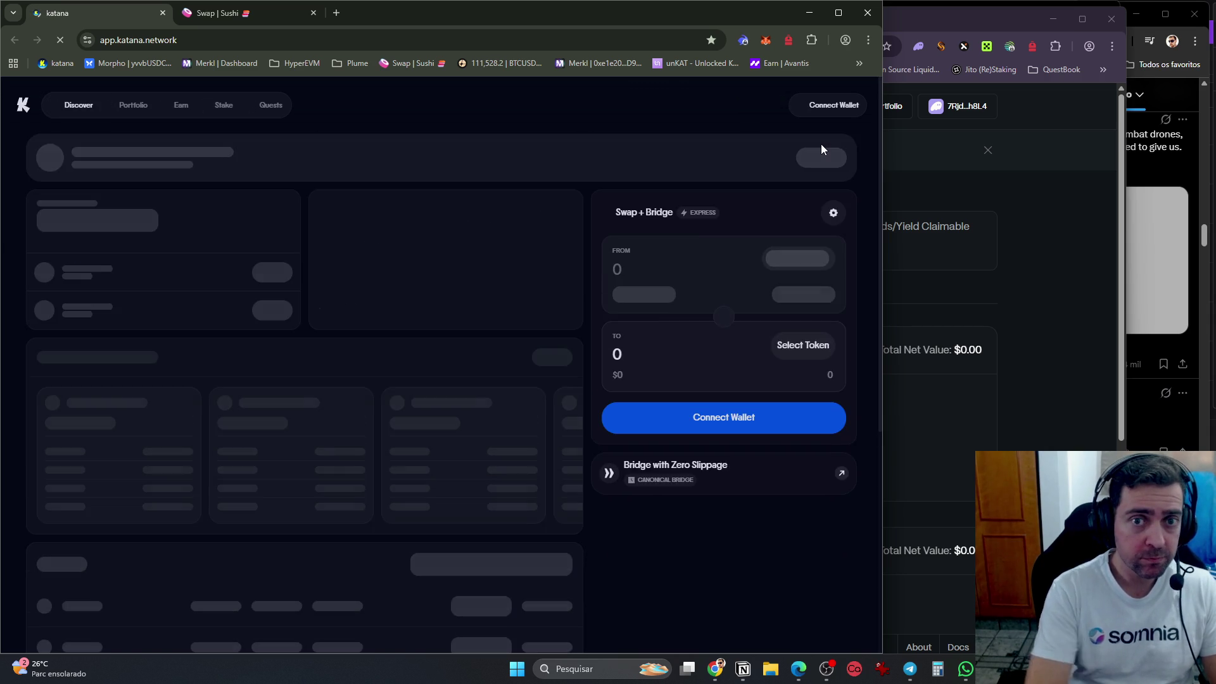
# - Connect MetaMask again, dismiss the weekly swap quest reminder, and view the portfolio
pyautogui.click(823, 107)
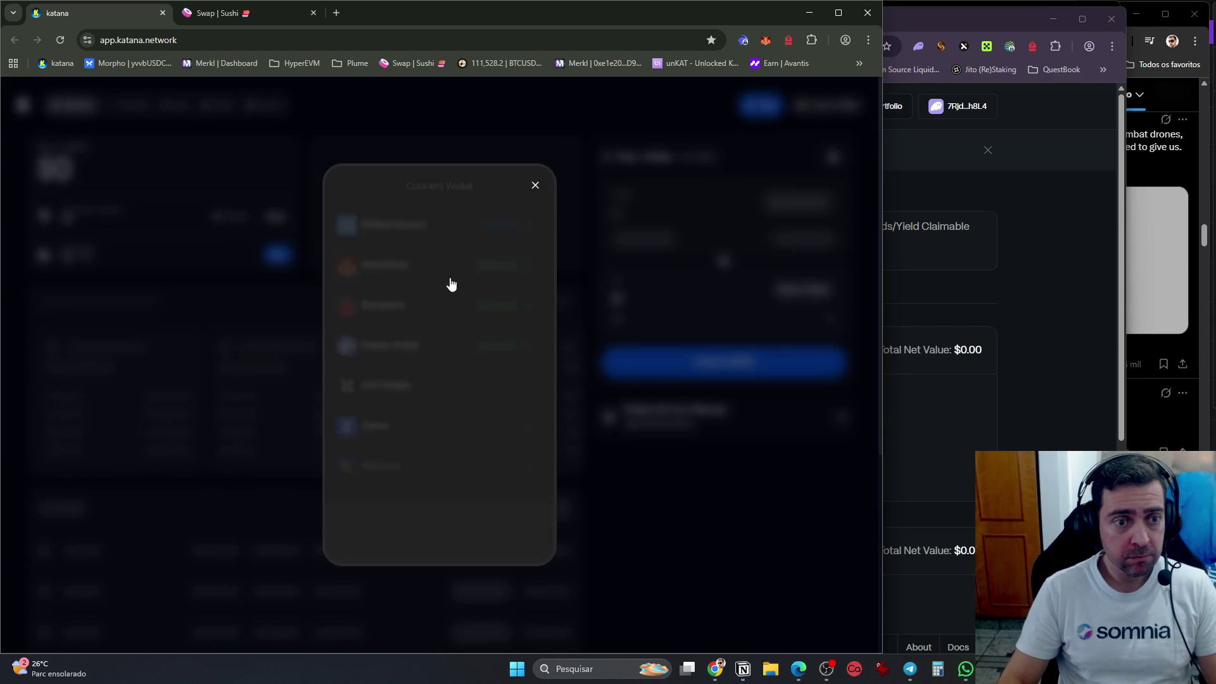
pyautogui.click(422, 266)
pyautogui.click(821, 363)
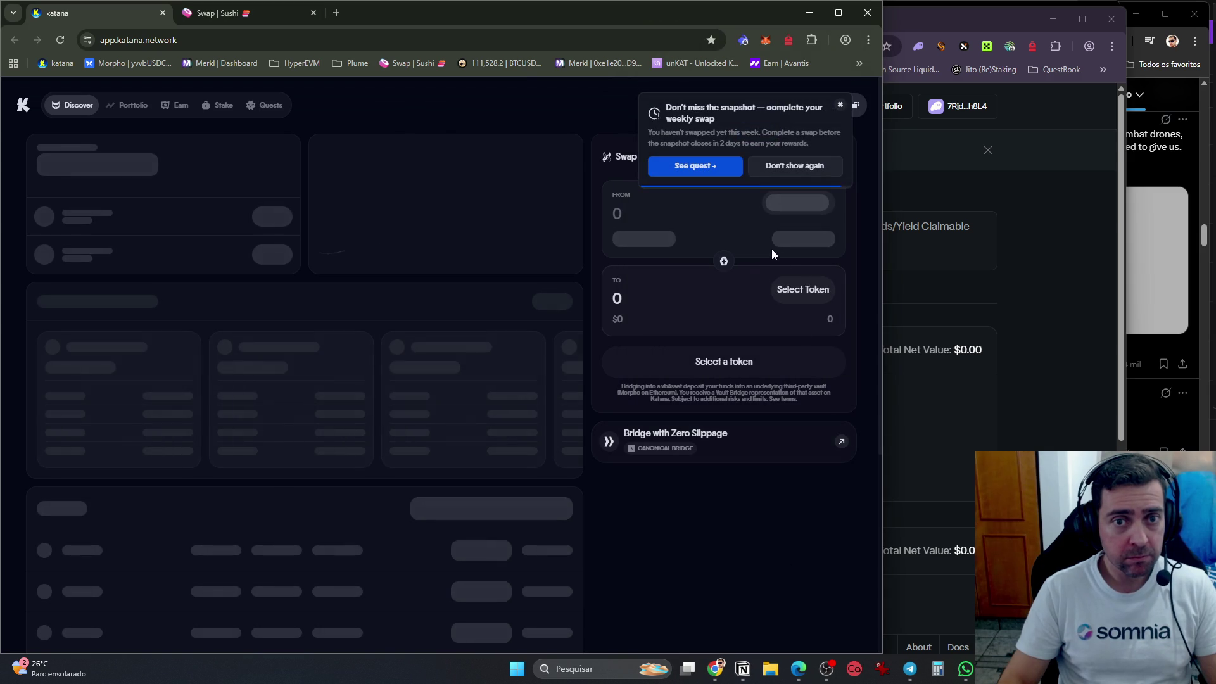
pyautogui.click(841, 105)
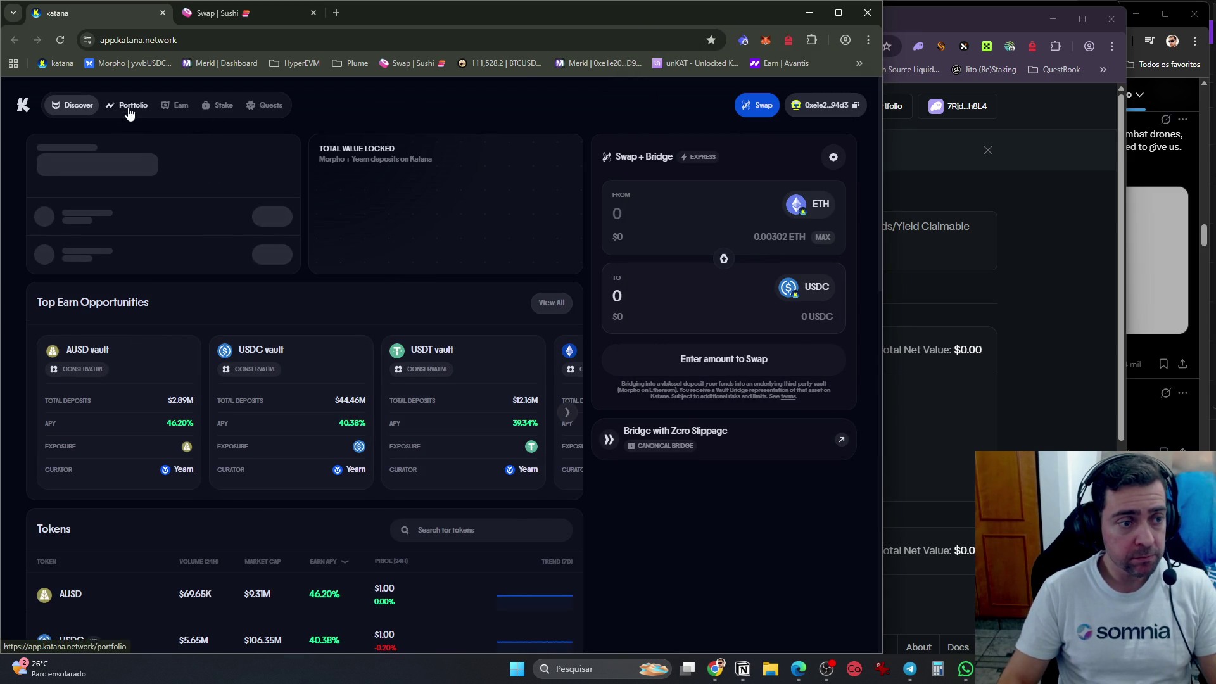
pyautogui.click(129, 106)
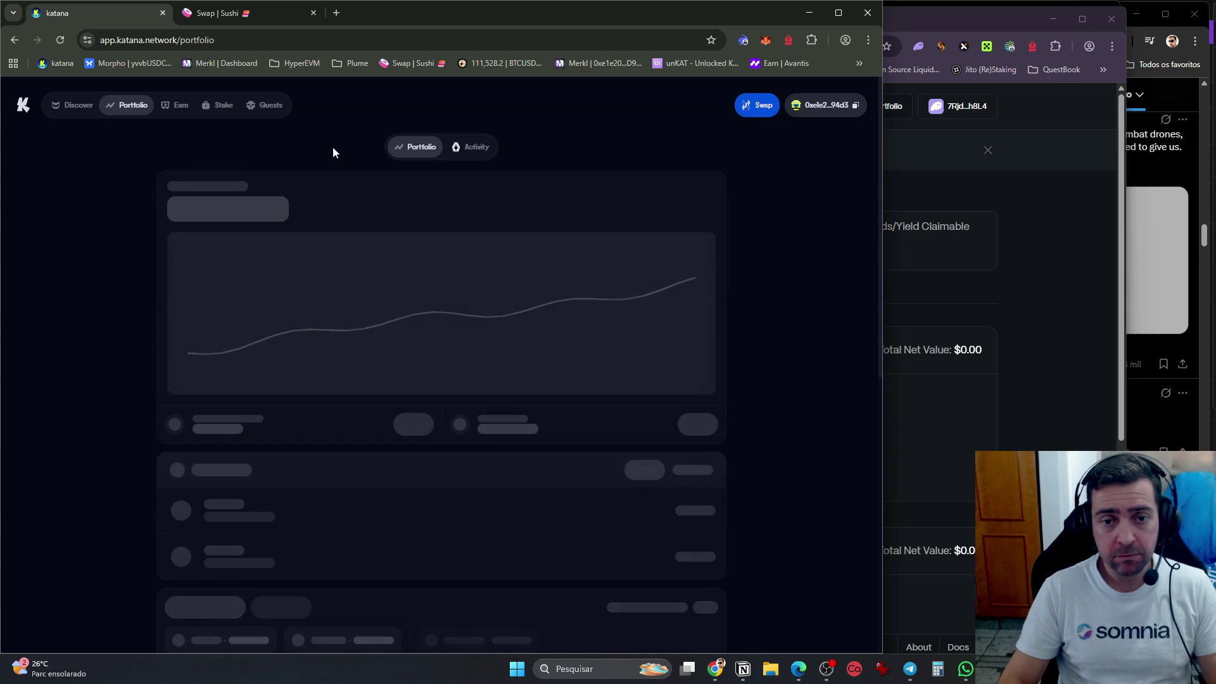
# - Open the Morpho loan position in a tab beside Katana and review the $6.82 portfolio
pyautogui.middleClick(140, 62)
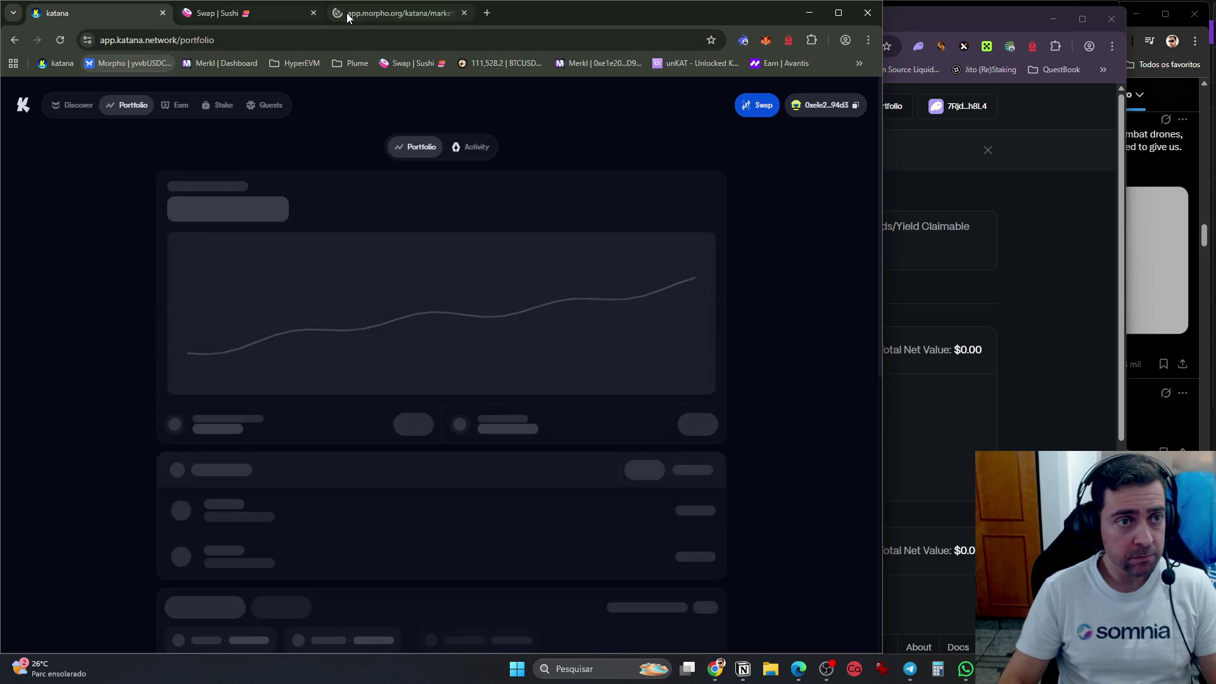
pyautogui.click(333, 13)
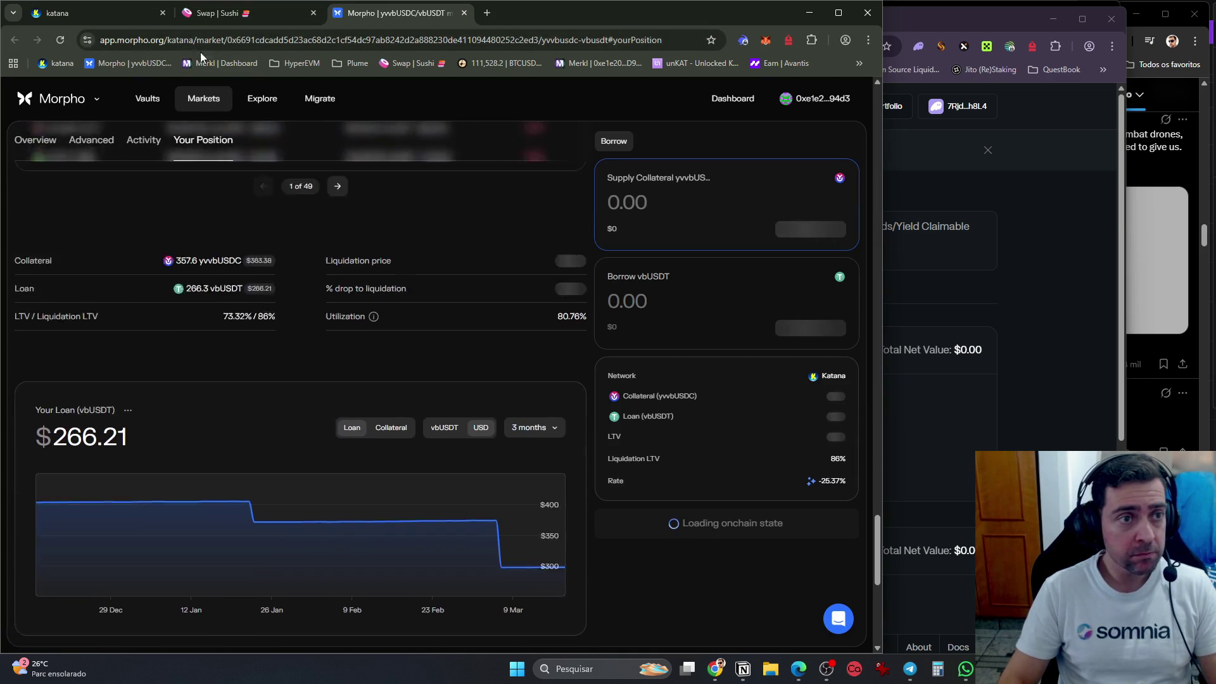
pyautogui.middleClick(285, 9)
pyautogui.moveTo(285, 9); pyautogui.dragTo(266, 12)
pyautogui.click(101, 18)
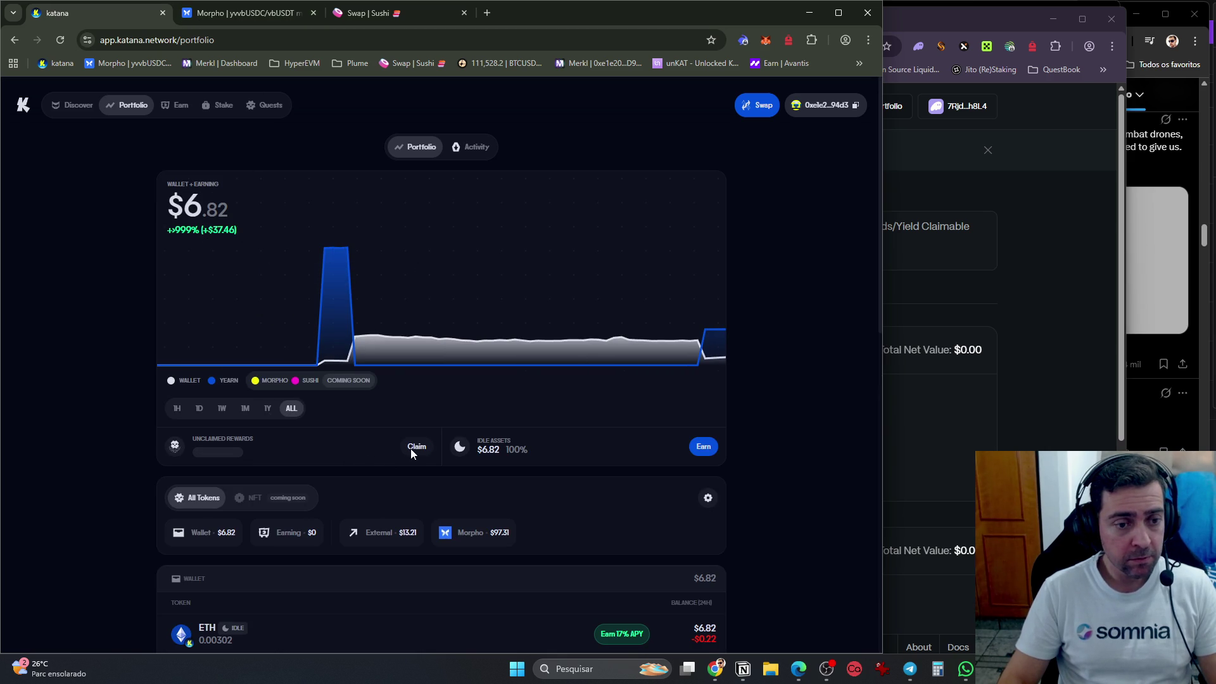
pyautogui.scroll(-6, 393, 511)
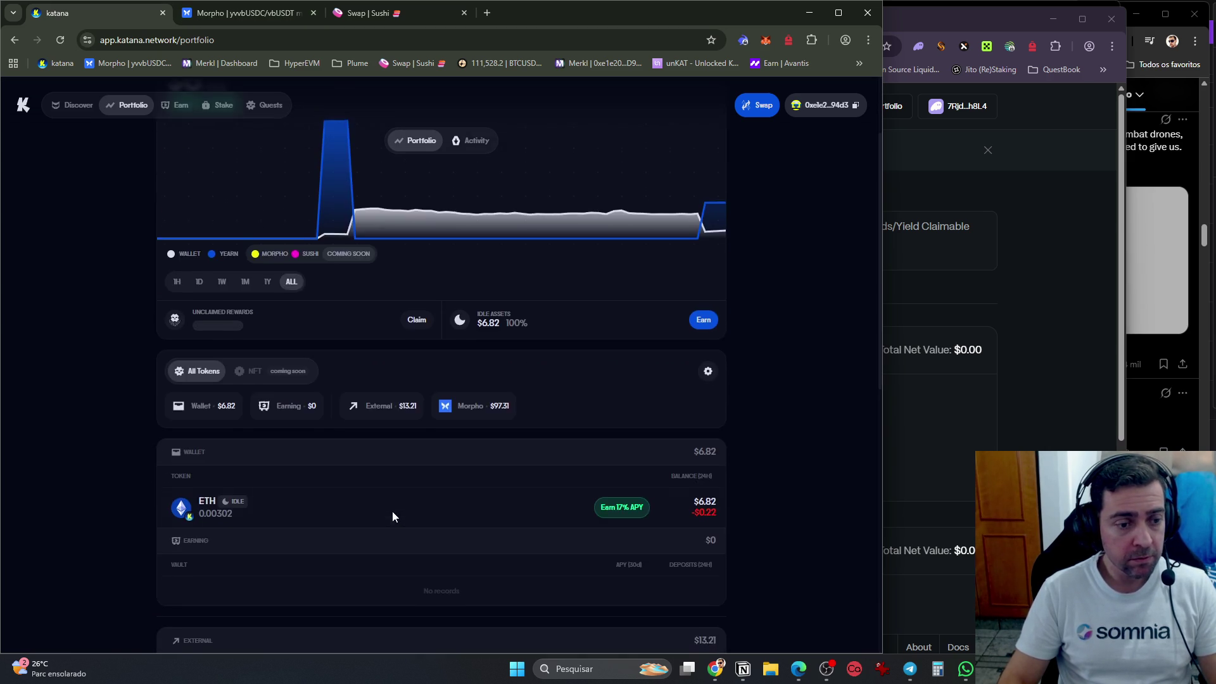
pyautogui.scroll(6, 402, 518)
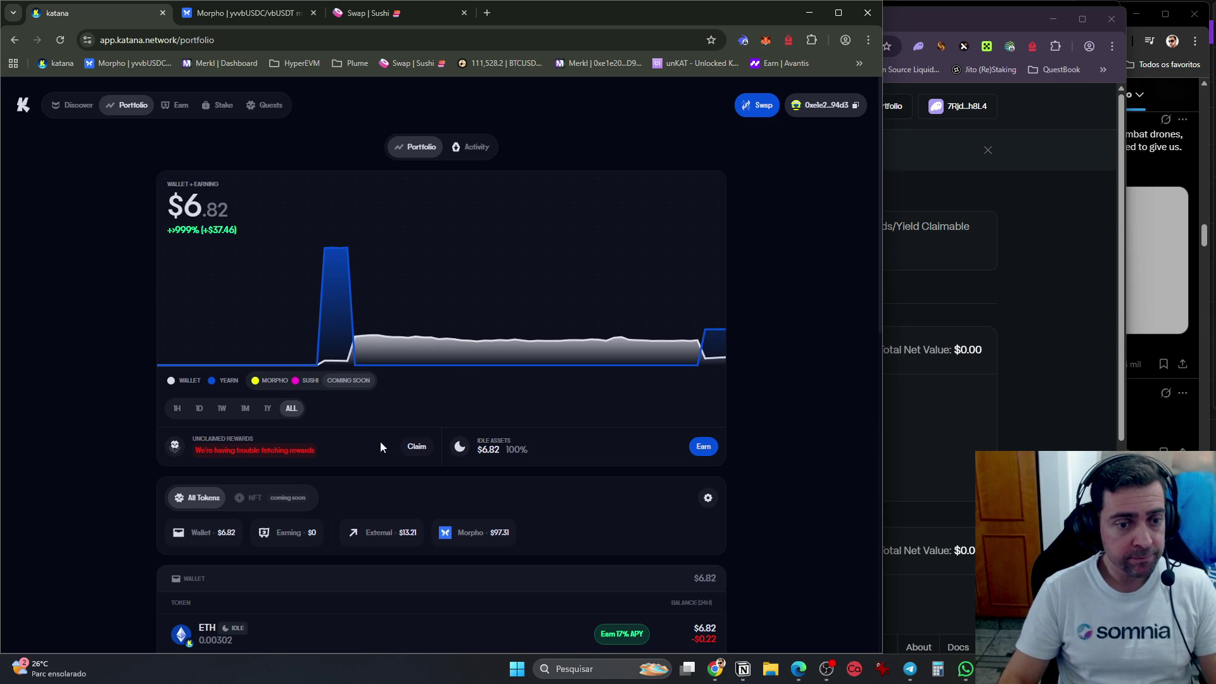
pyautogui.scroll(-5, 371, 466)
pyautogui.scroll(5, 371, 466)
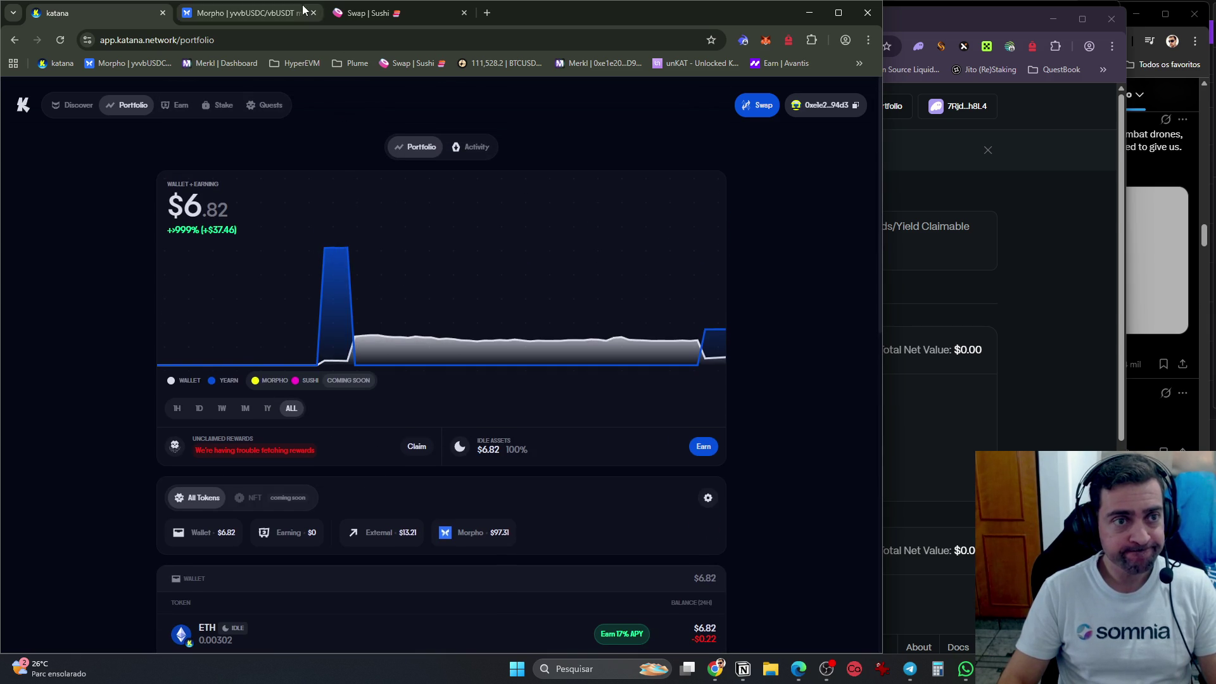
pyautogui.click(361, 12)
# - Set the Sushi swap to sell the full 30.613497 USDT balance for USDC
pyautogui.click(546, 445)
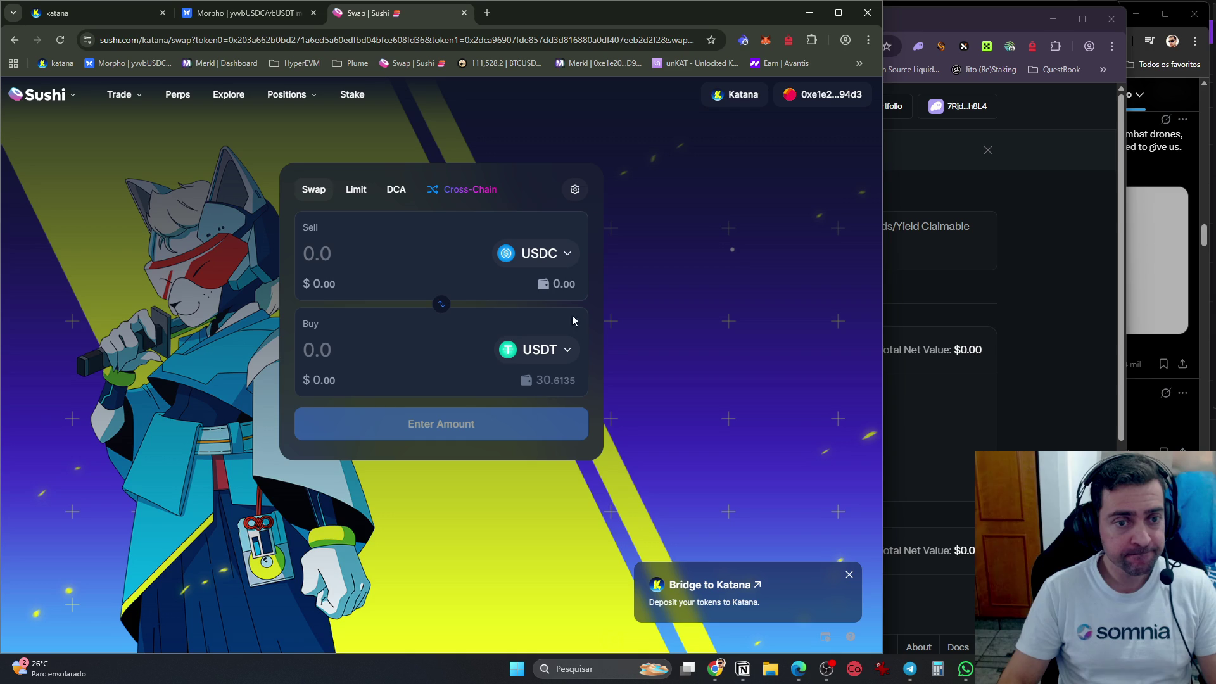
pyautogui.click(442, 309)
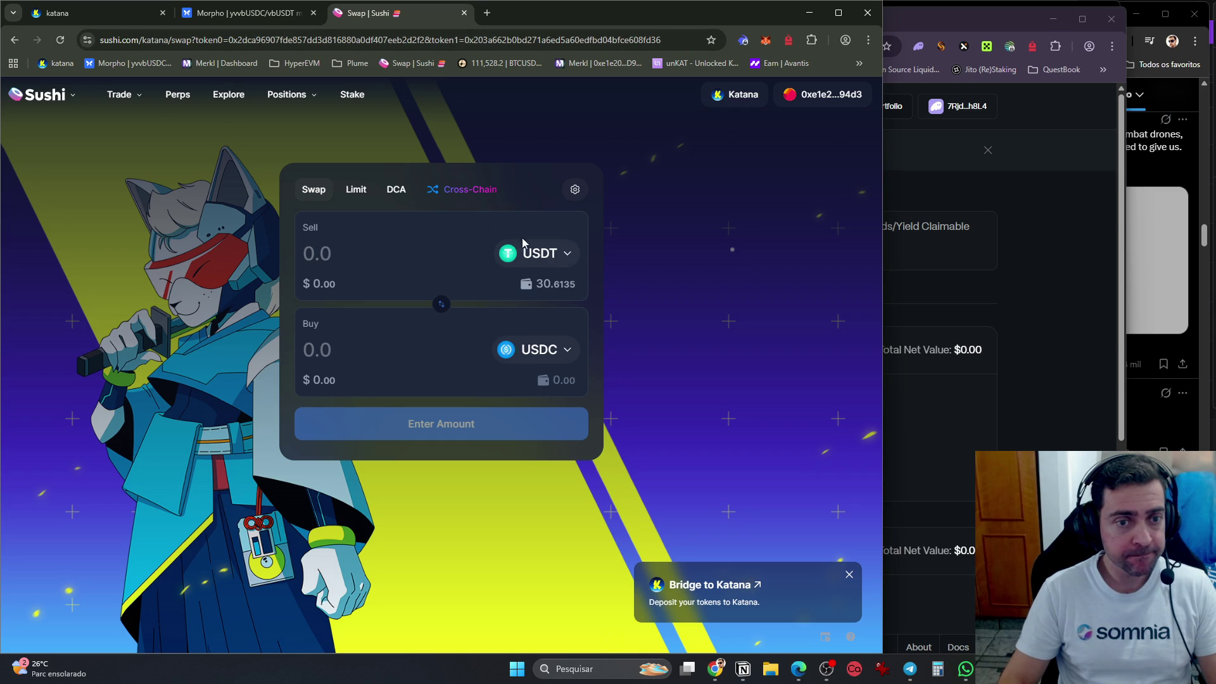
pyautogui.click(563, 283)
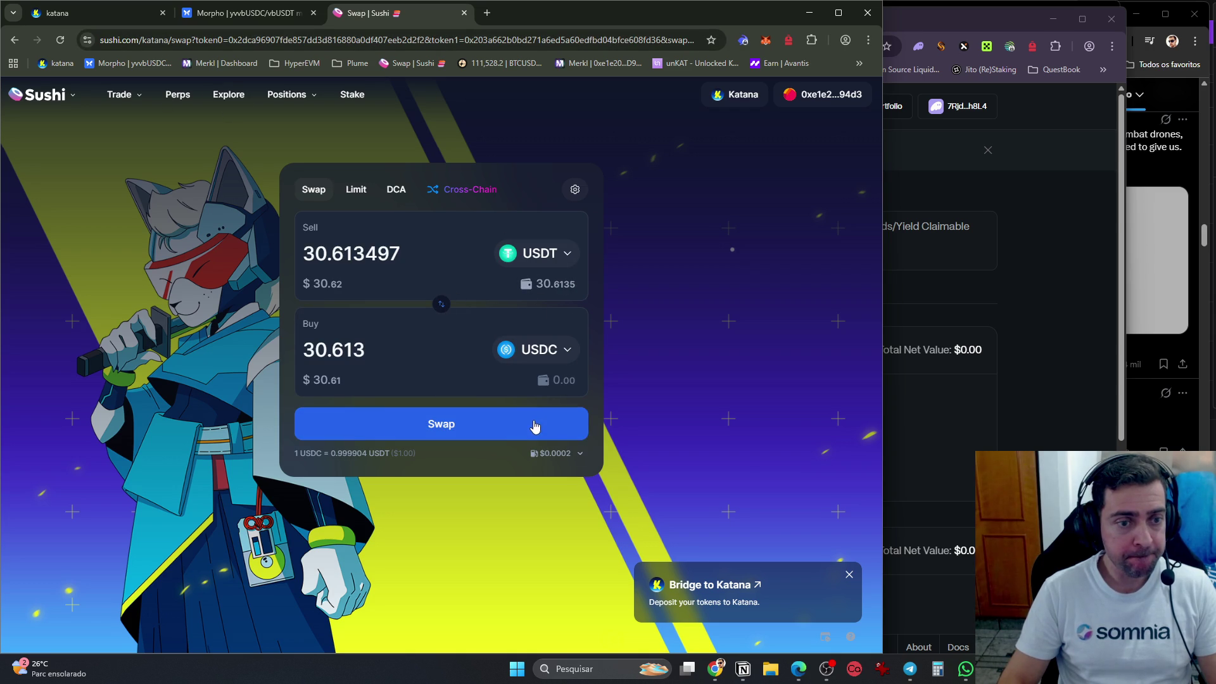
# - Try entering the full Morpho loan repayment, then return to the Katana portfolio
pyautogui.click(275, 24)
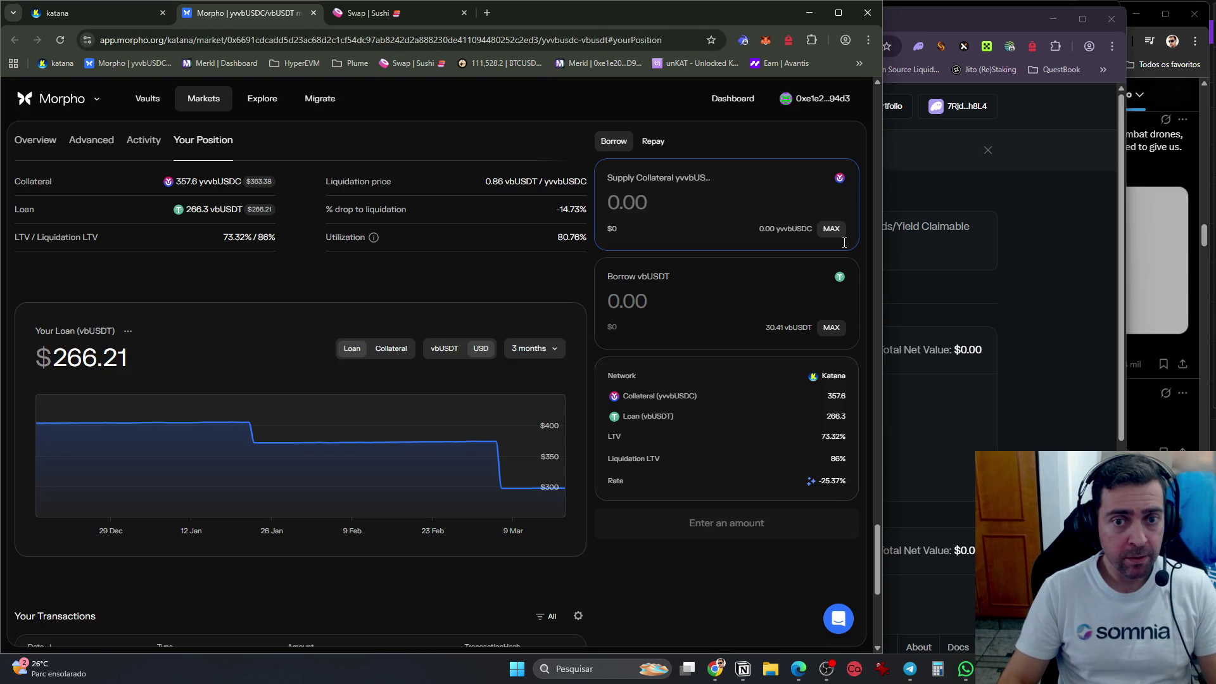
pyautogui.click(653, 141)
pyautogui.click(836, 230)
pyautogui.click(85, 11)
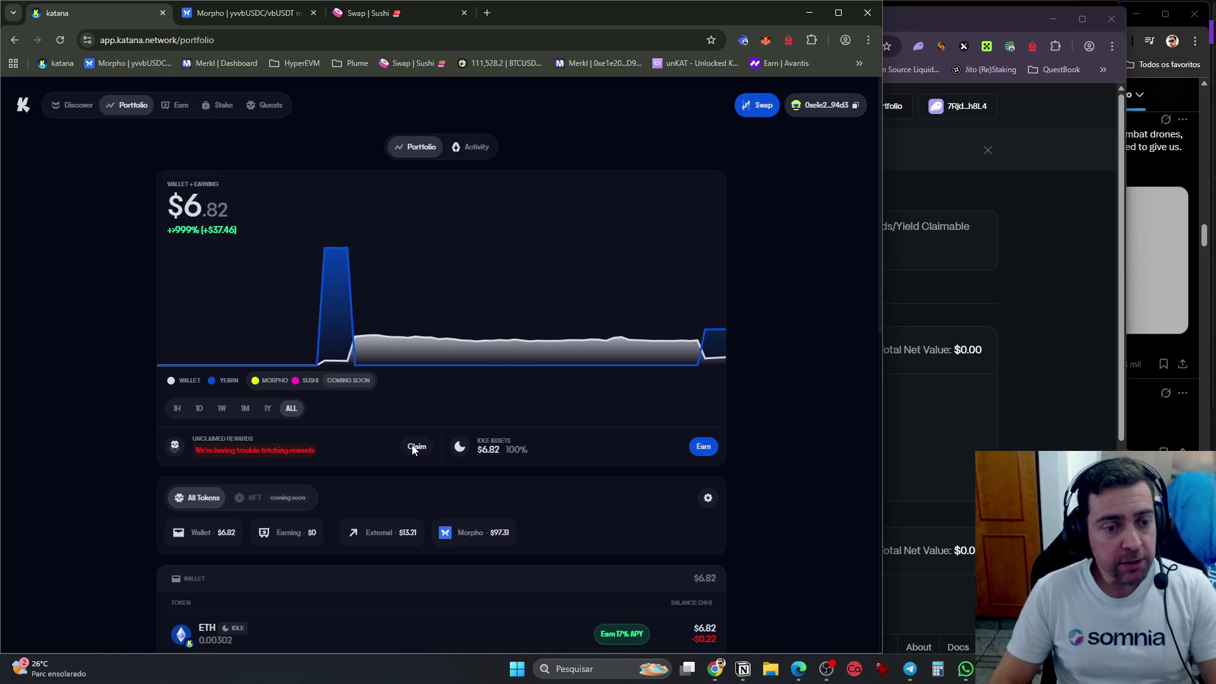
# - Reload the Katana portfolio and connect the MetaMask wallet
pyautogui.press('F5')
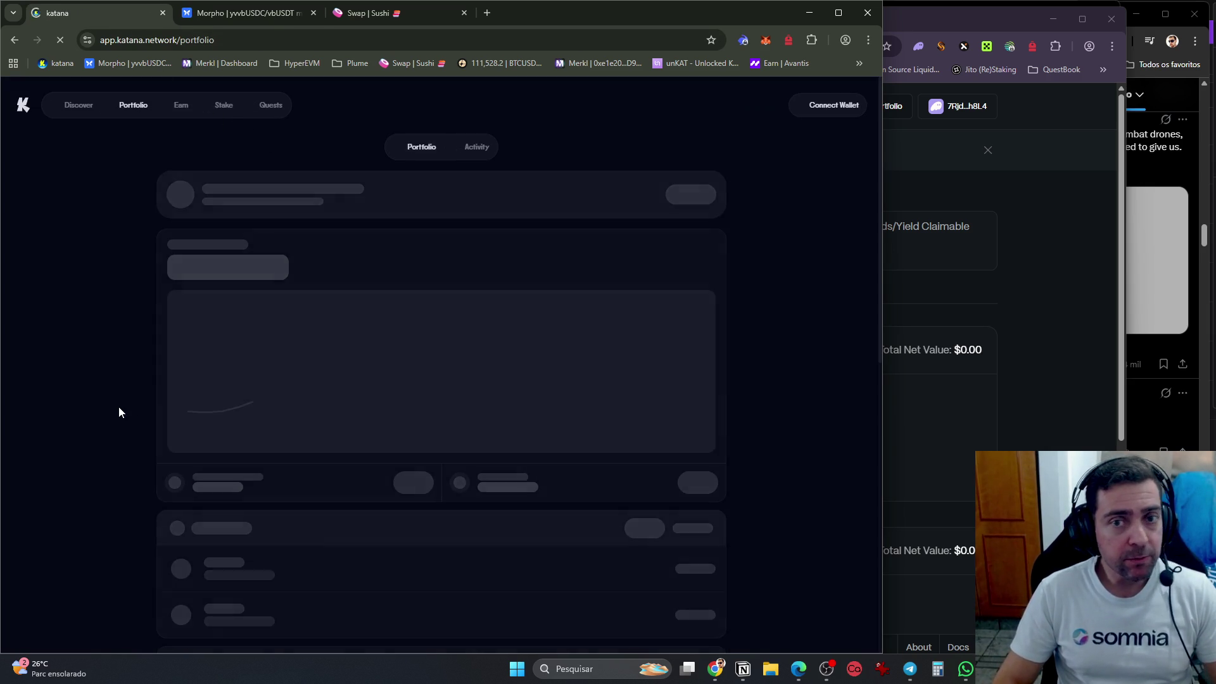
pyautogui.click(836, 105)
pyautogui.click(386, 271)
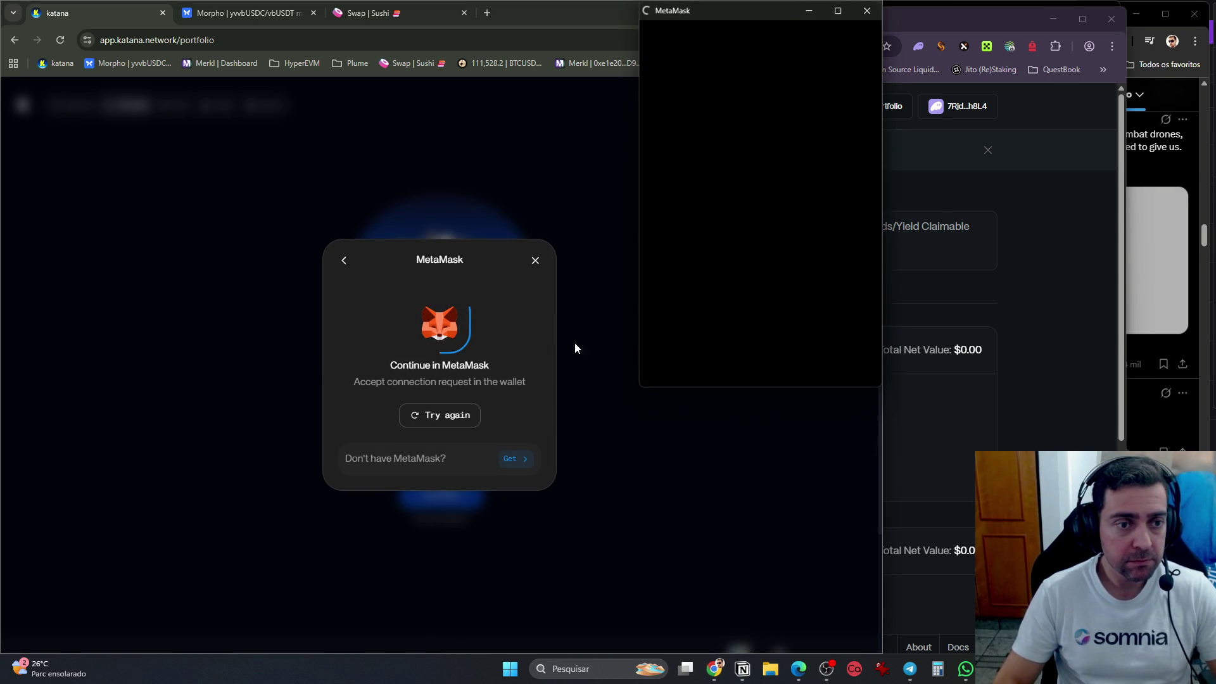
pyautogui.click(818, 361)
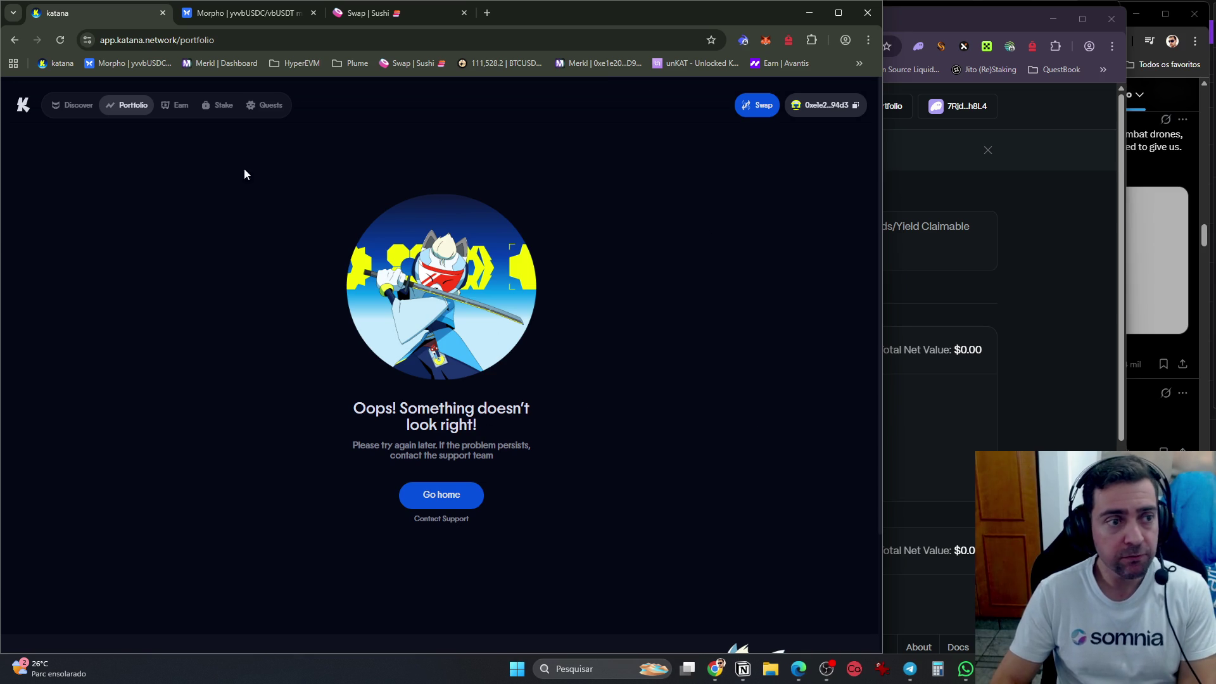
# - Visit Earn, Portfolio and Discover, then reach Katana support on Discord from the maintenance page
pyautogui.click(169, 107)
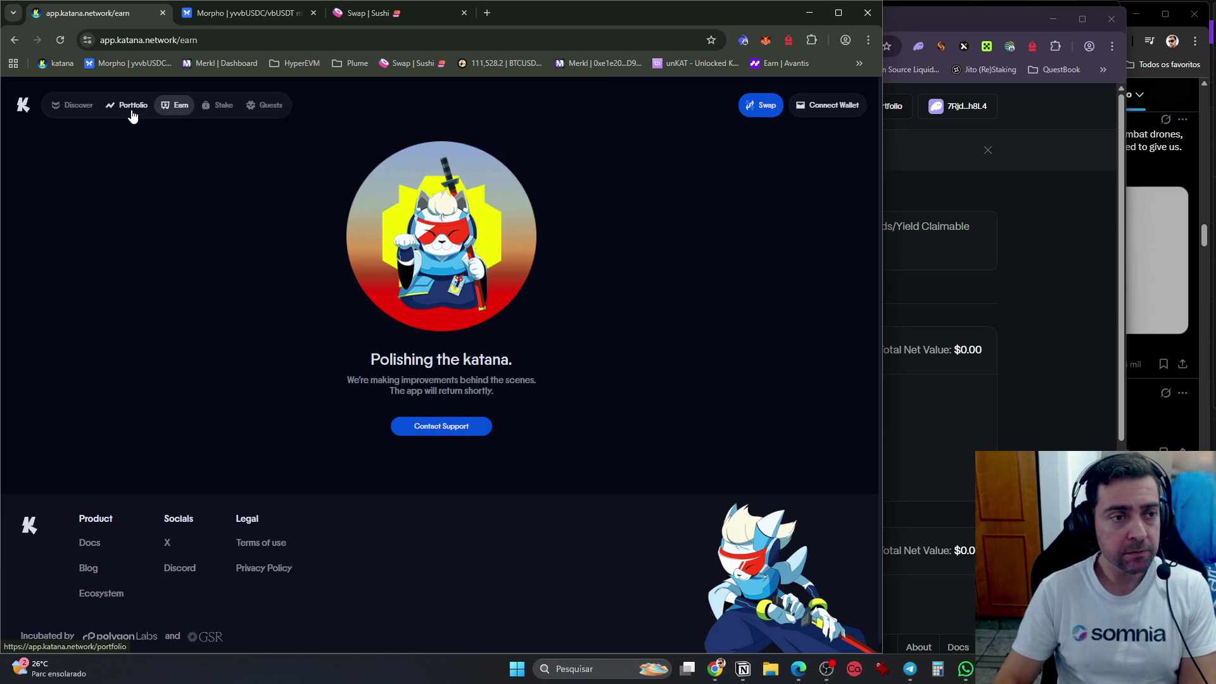
pyautogui.click(132, 114)
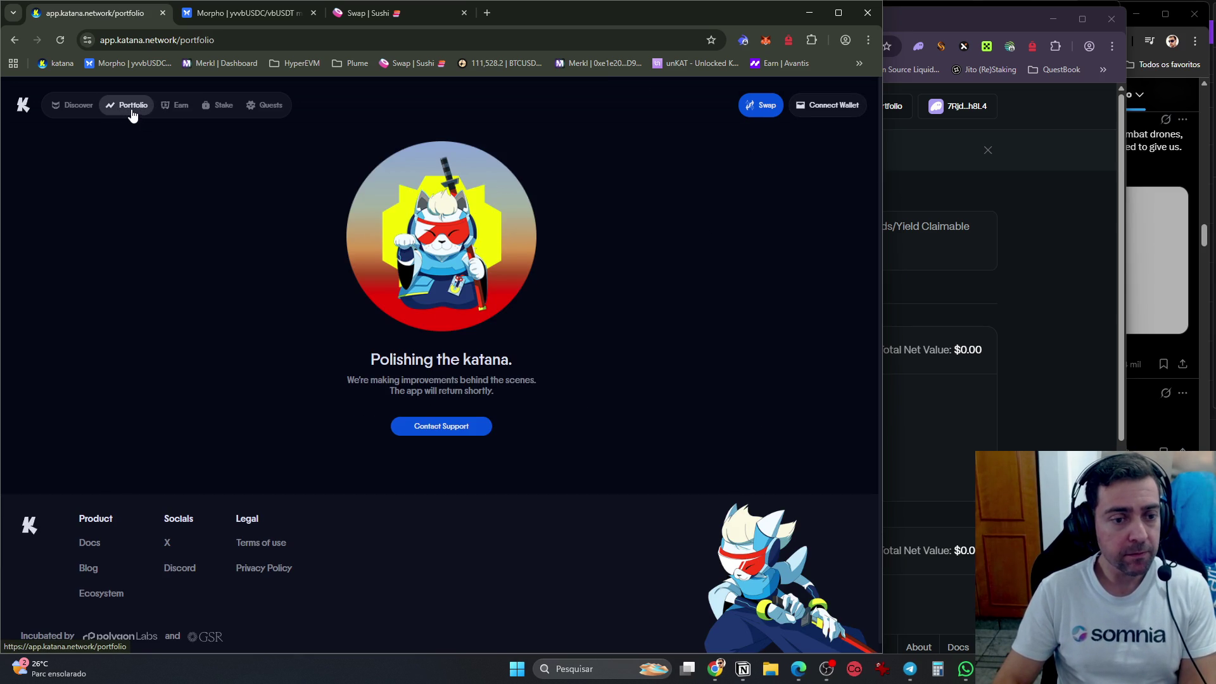
pyautogui.click(73, 106)
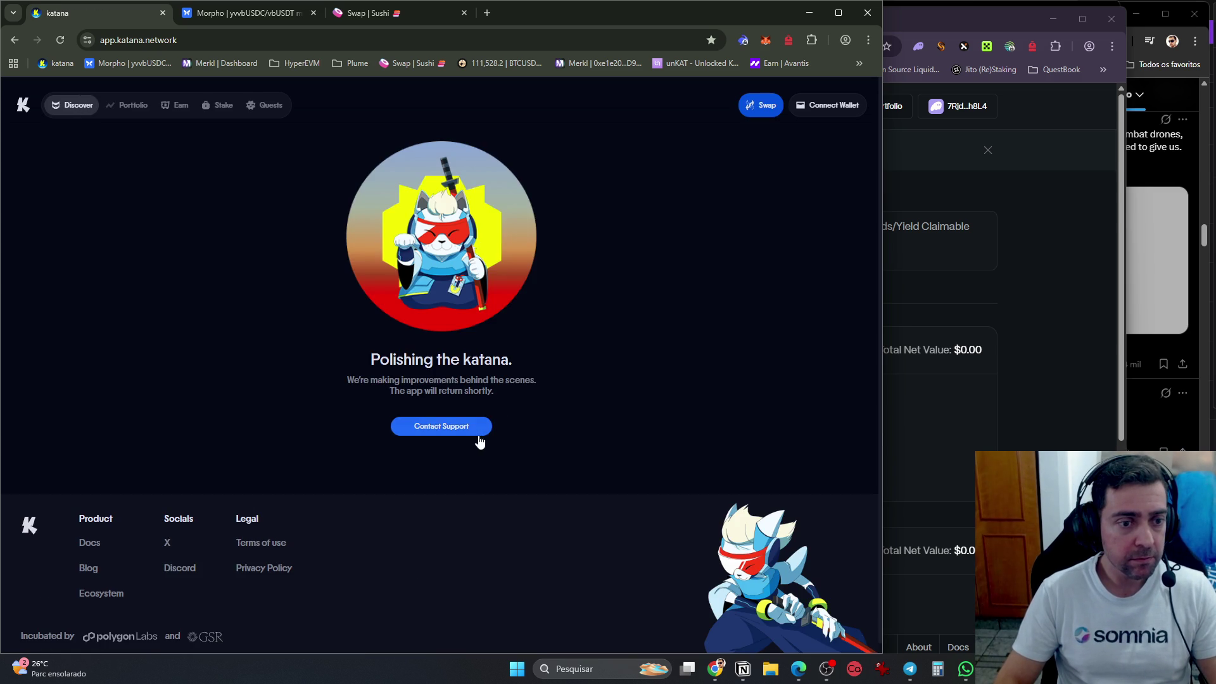
pyautogui.click(461, 429)
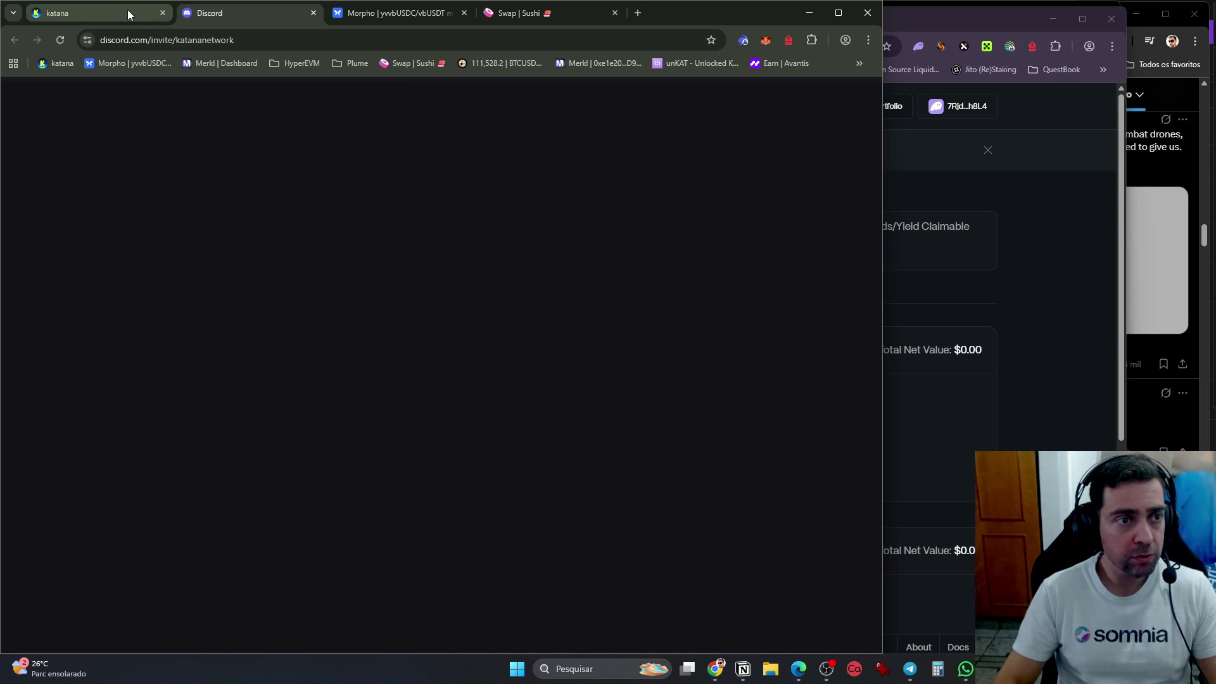
# - Decline the Katana Discord invite, load katana.network, and head into the app
pyautogui.click(128, 11)
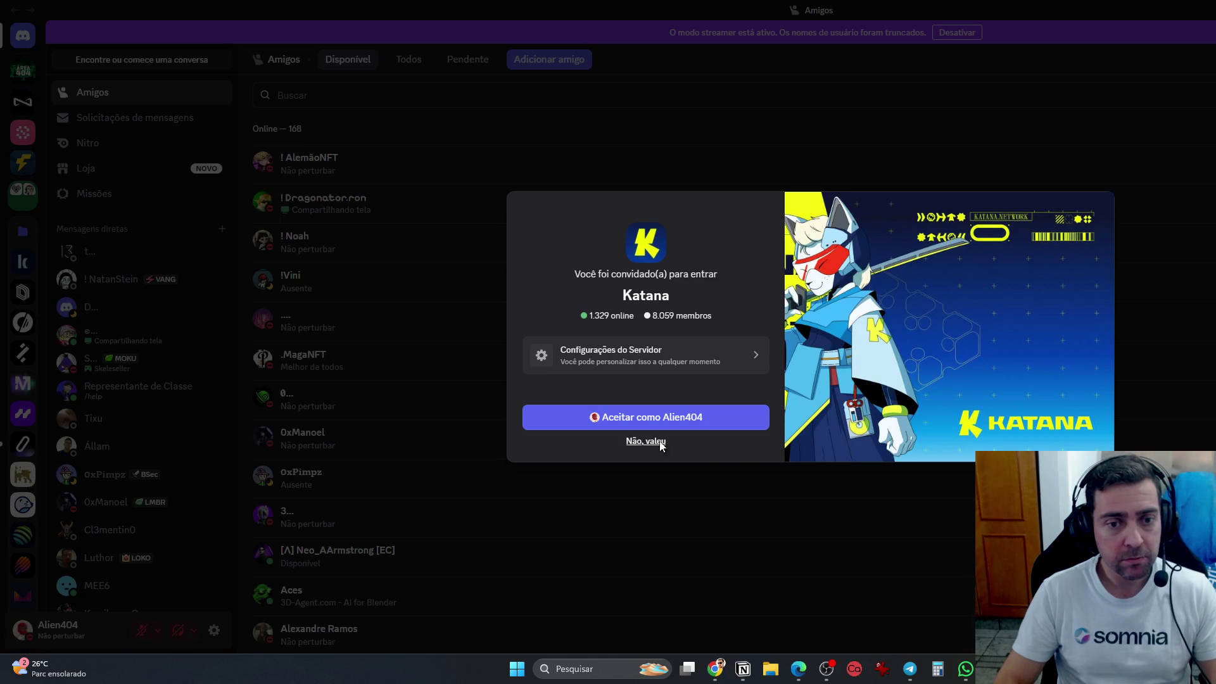
pyautogui.click(660, 446)
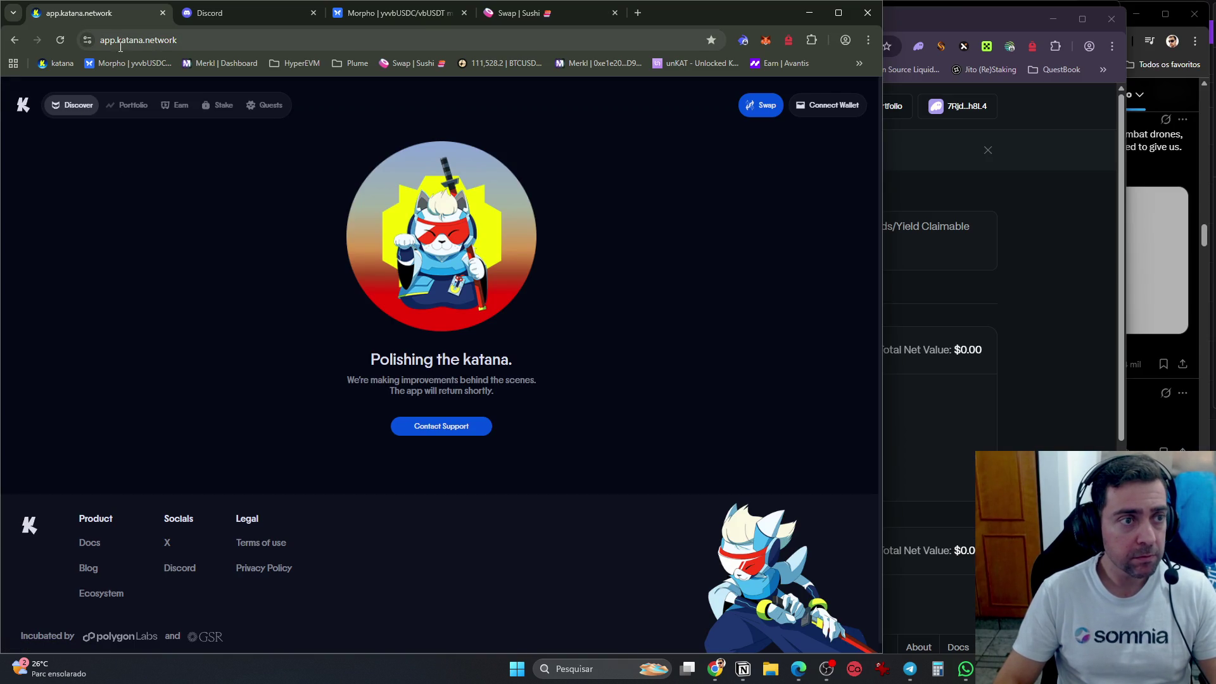
pyautogui.click(107, 41)
pyautogui.press('Delete')
pyautogui.press('Delete')
pyautogui.press('Delete')
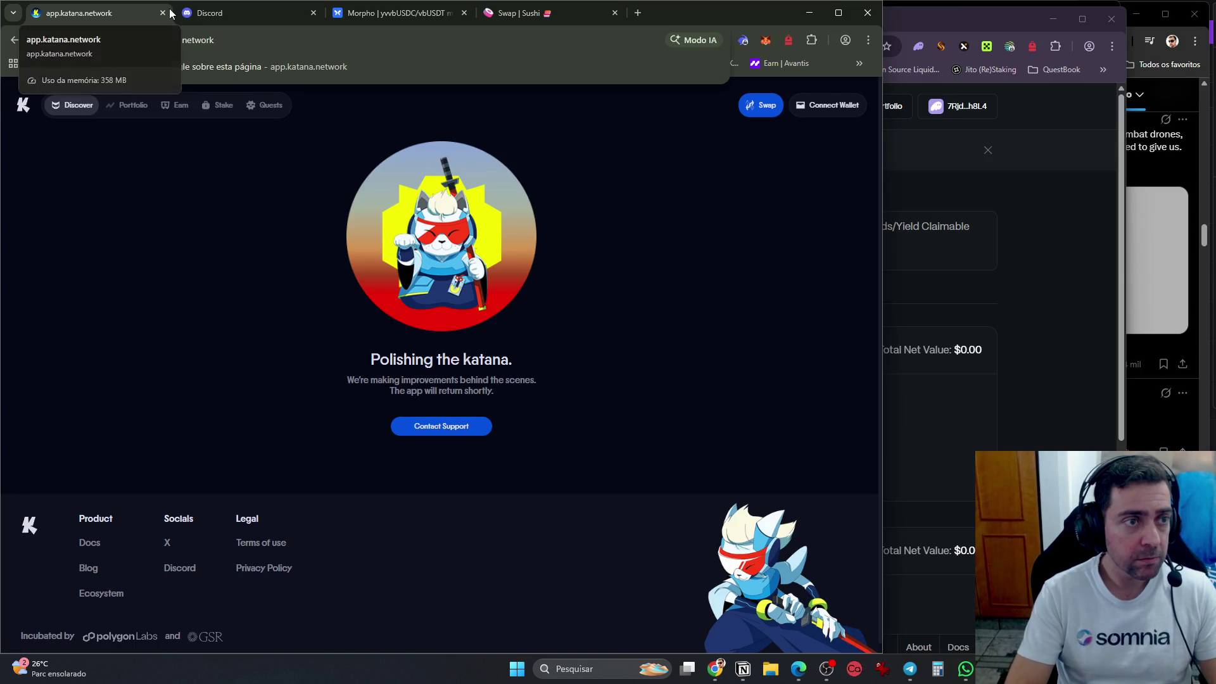
pyautogui.press('Return')
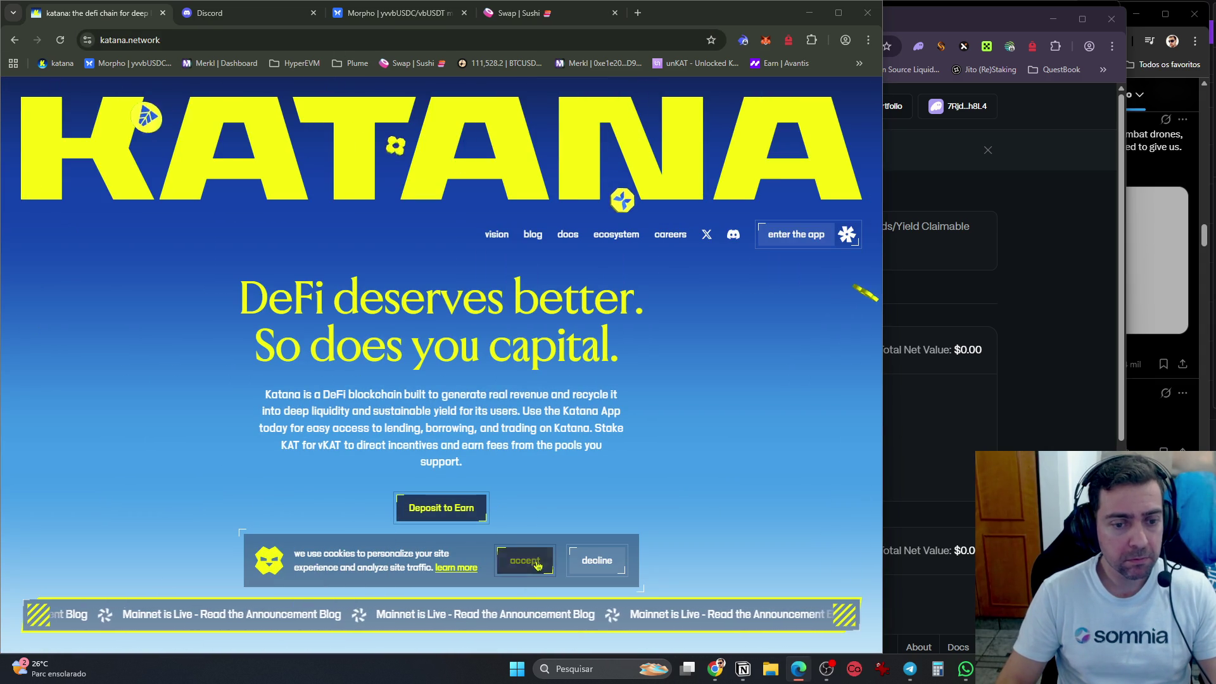
pyautogui.click(596, 560)
pyautogui.click(411, 506)
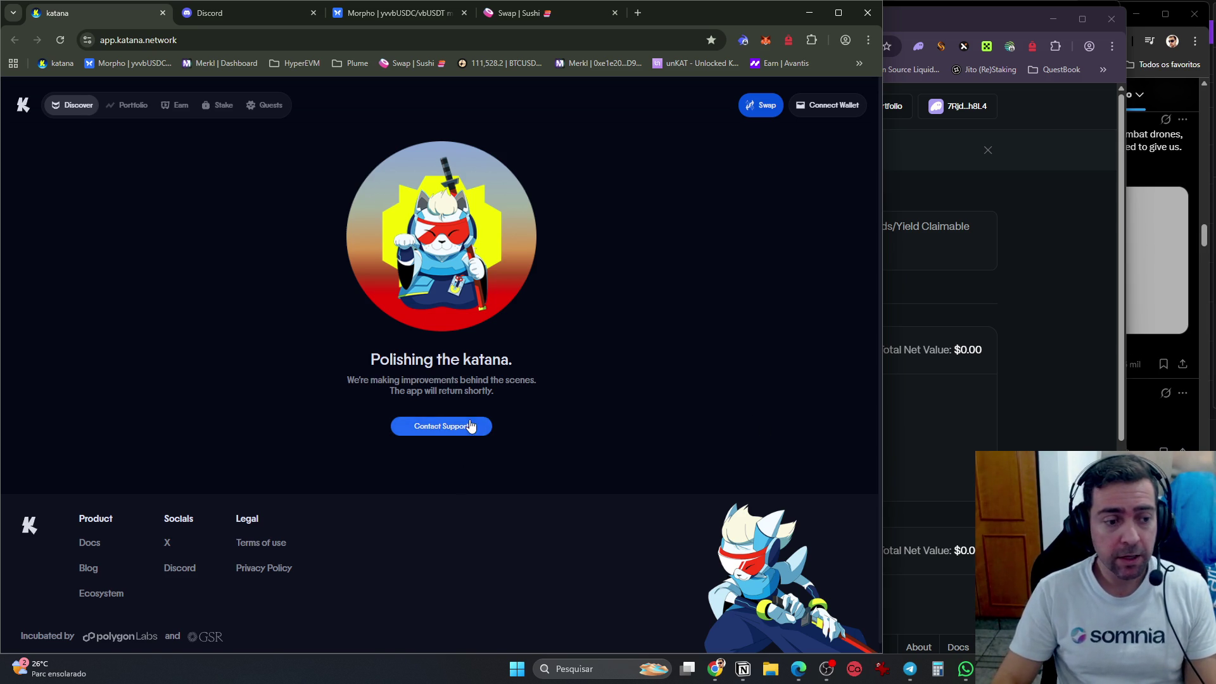
# - Reconnect MetaMask, browse Portfolio, Earn and Stake, and close the Discord invite tab
pyautogui.click(809, 112)
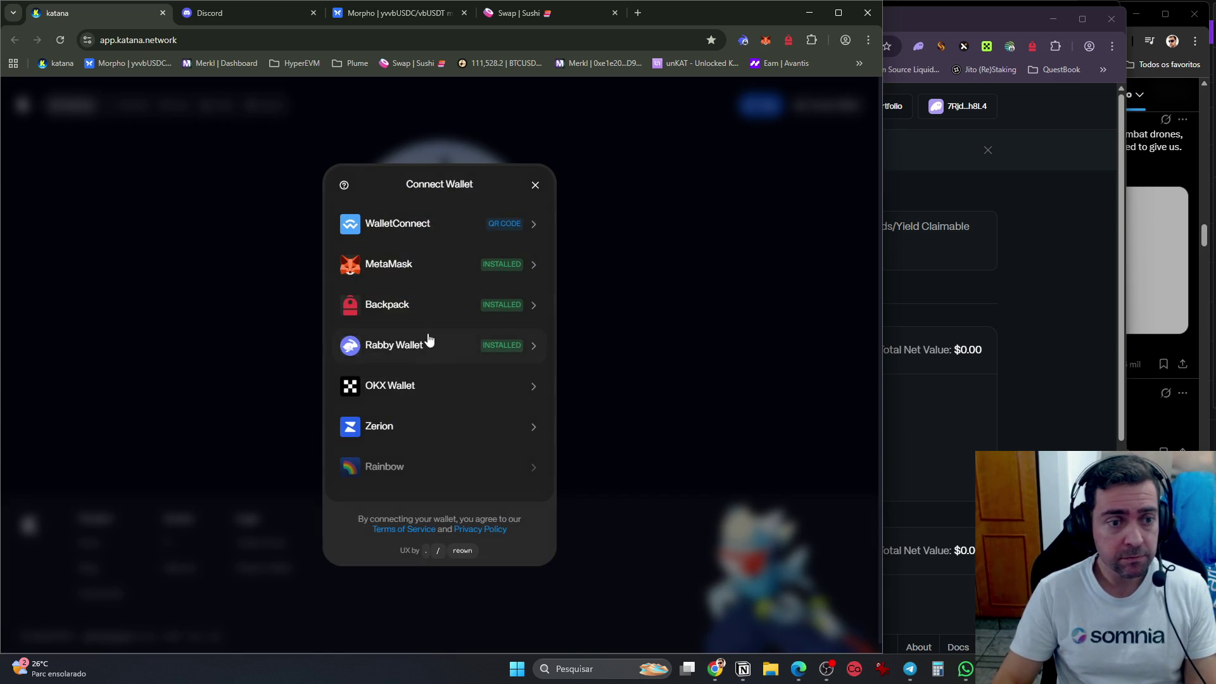
pyautogui.click(817, 364)
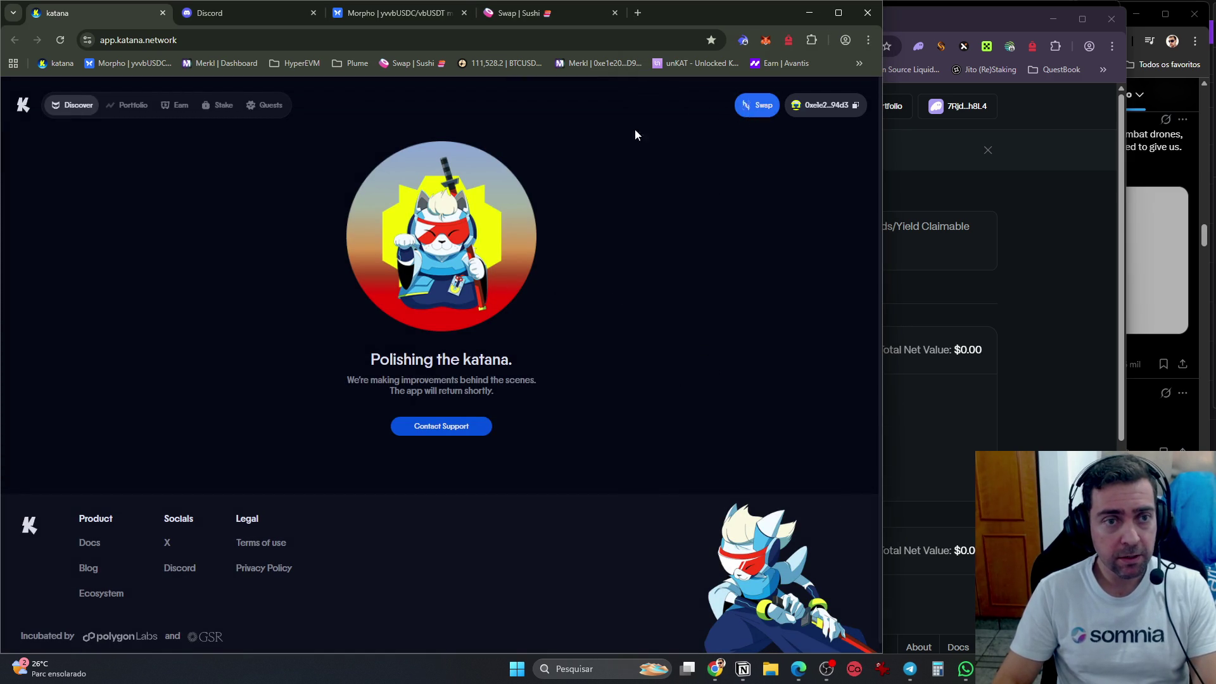
pyautogui.click(129, 108)
pyautogui.click(179, 108)
pyautogui.click(219, 105)
pyautogui.click(252, 14)
pyautogui.click(311, 13)
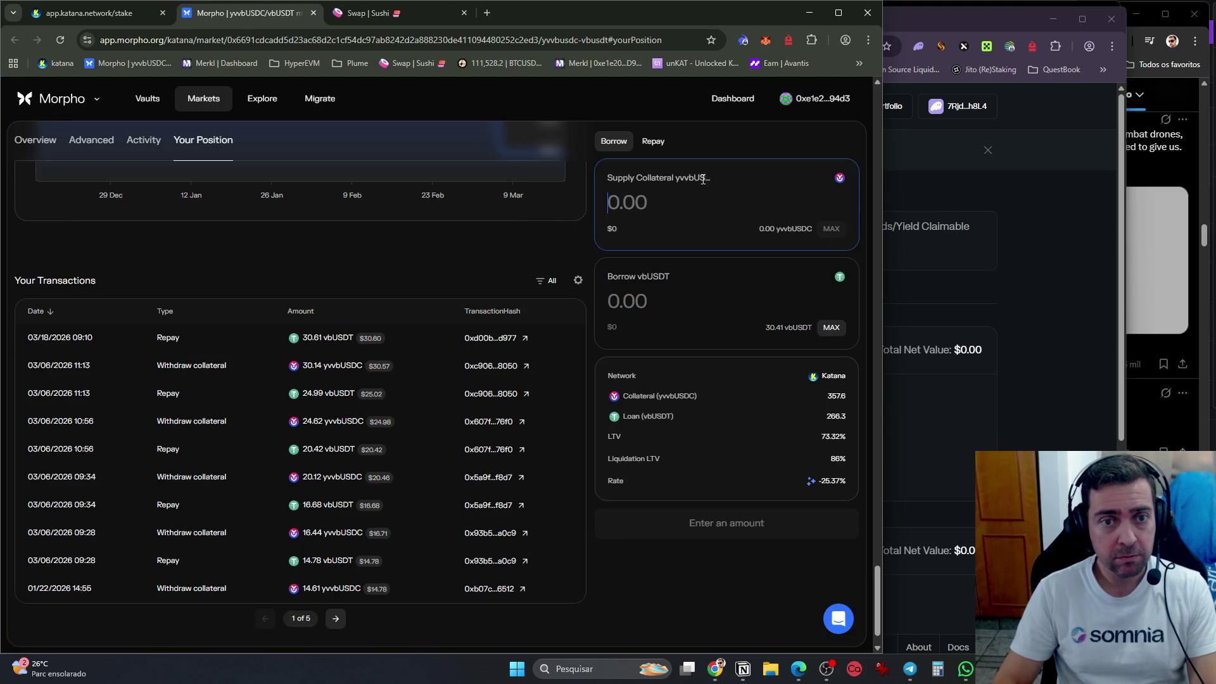
# - Withdraw 36.65 yvvbUSDC collateral from the Morpho position and approve it in the wallet
pyautogui.click(653, 141)
pyautogui.click(832, 327)
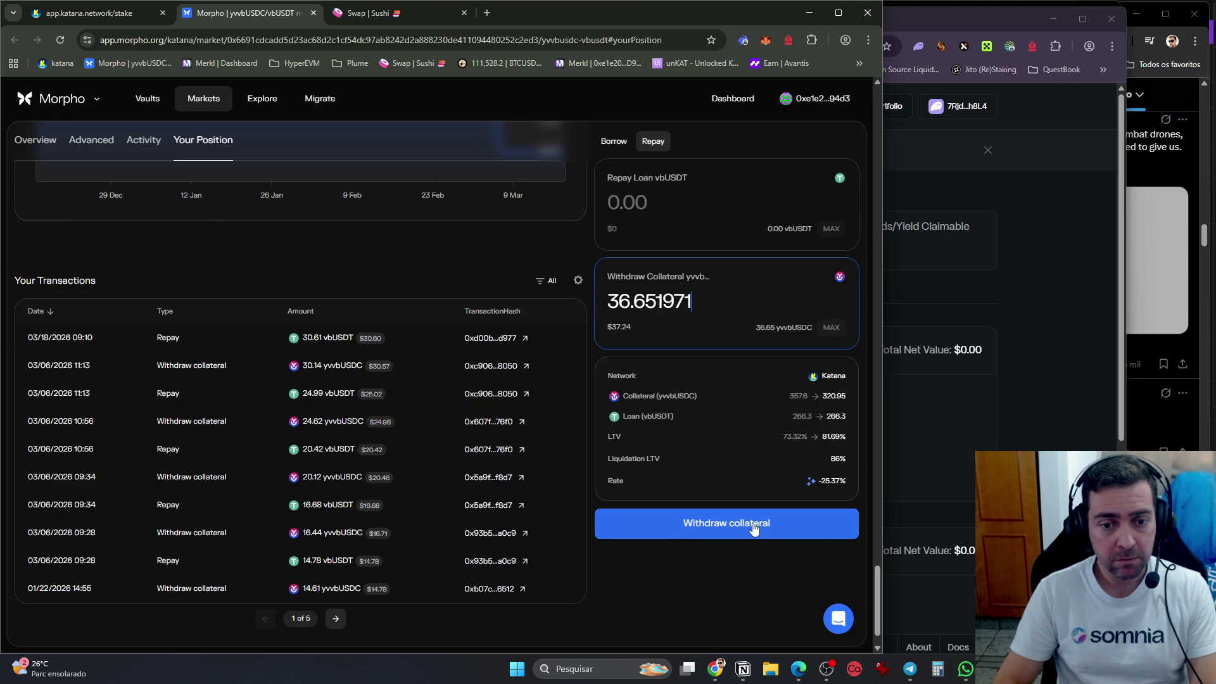
pyautogui.press('BackSpace')
pyautogui.press('BackSpace')
pyautogui.write('68')
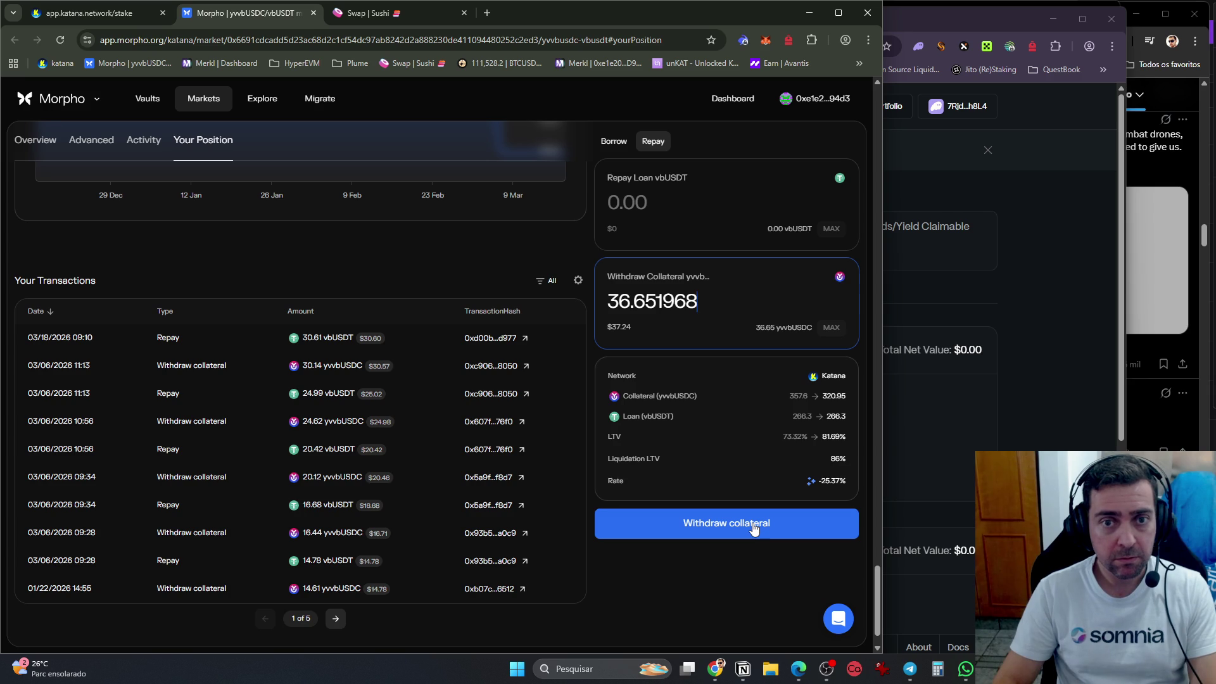
pyautogui.click(753, 527)
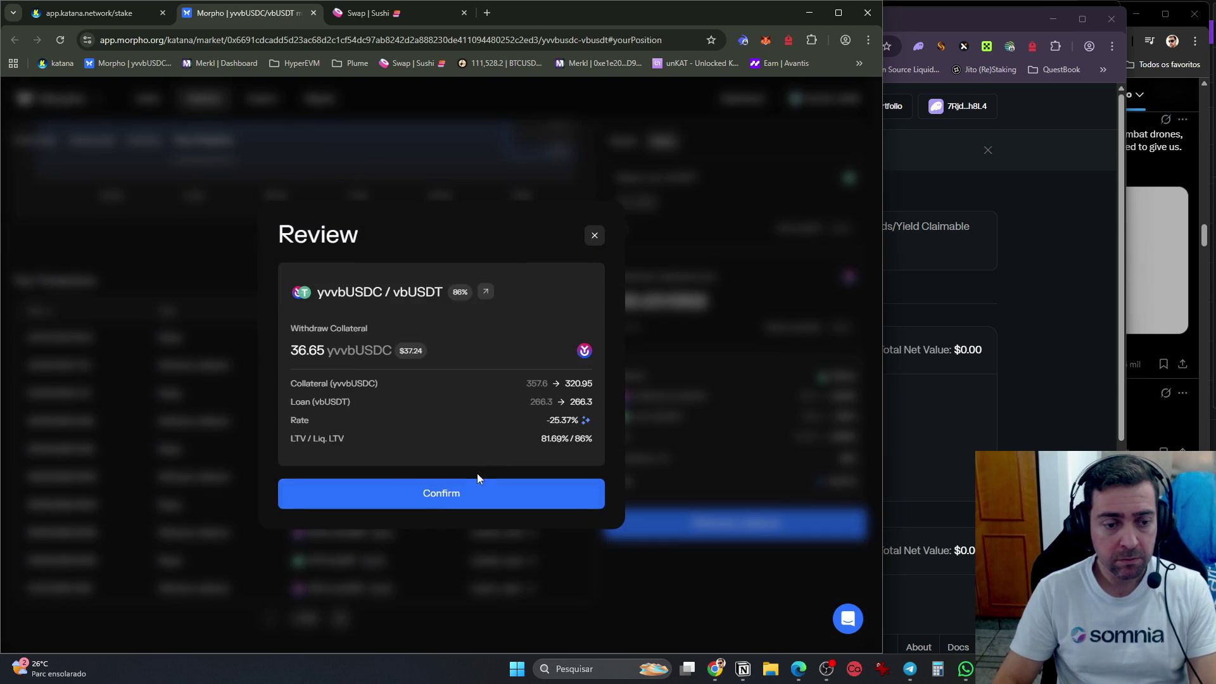
pyautogui.click(487, 497)
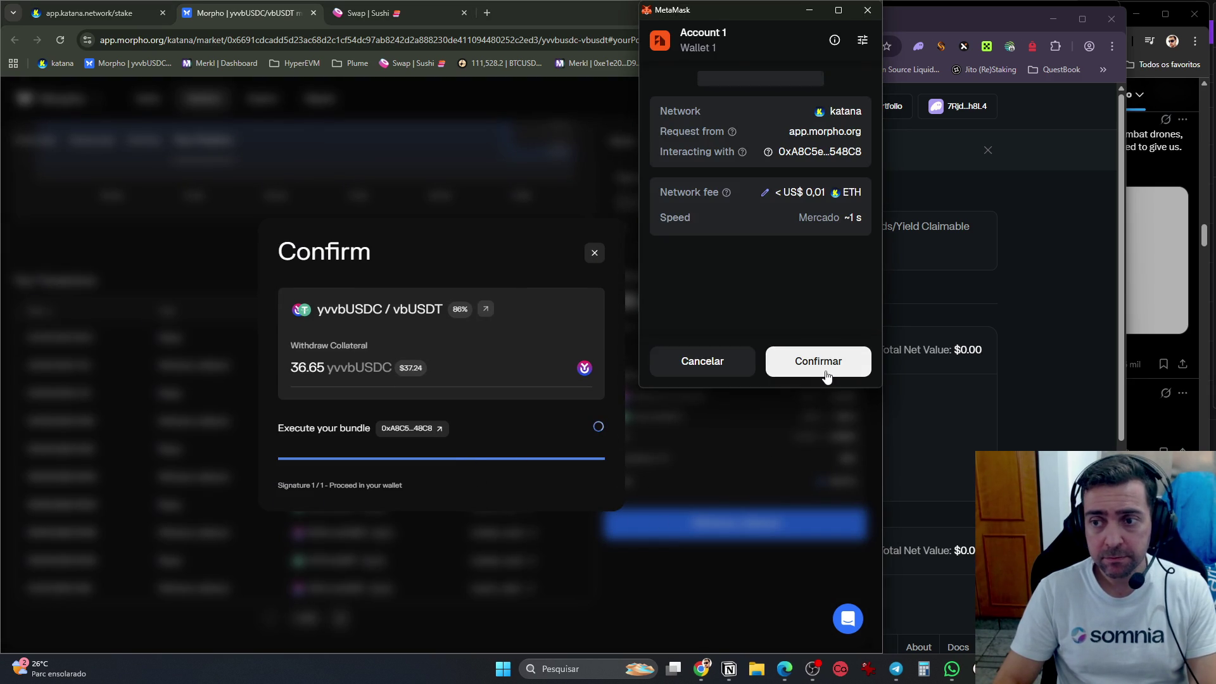
pyautogui.click(826, 373)
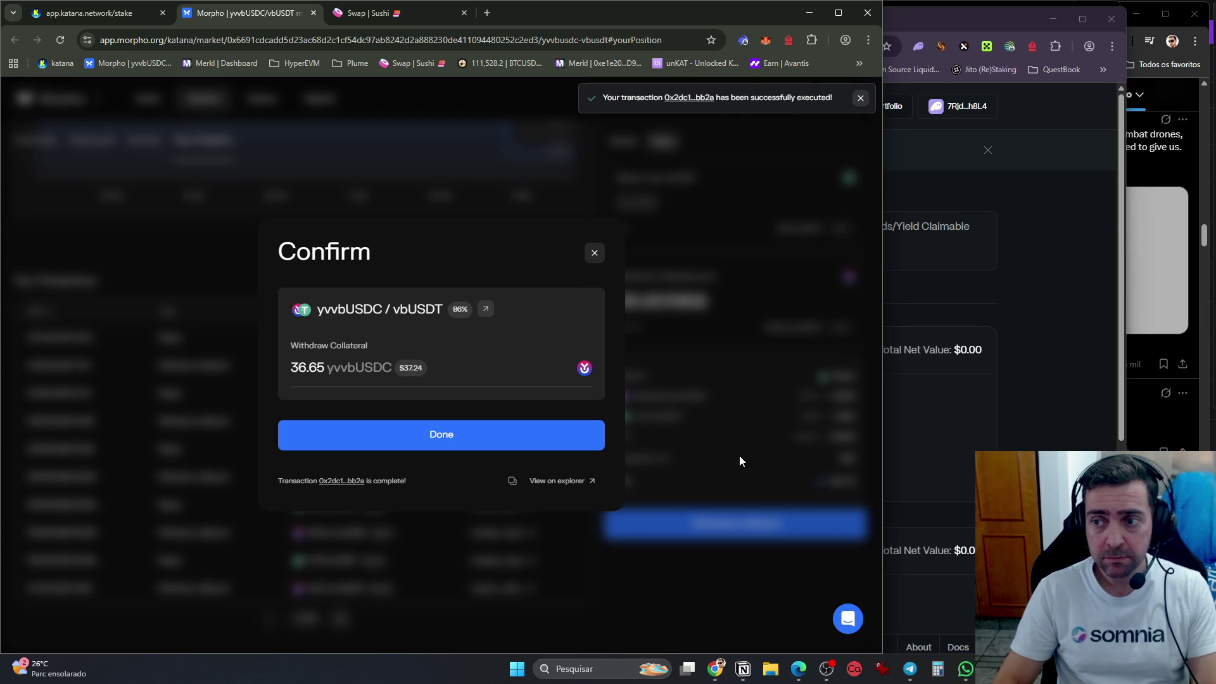
pyautogui.click(548, 444)
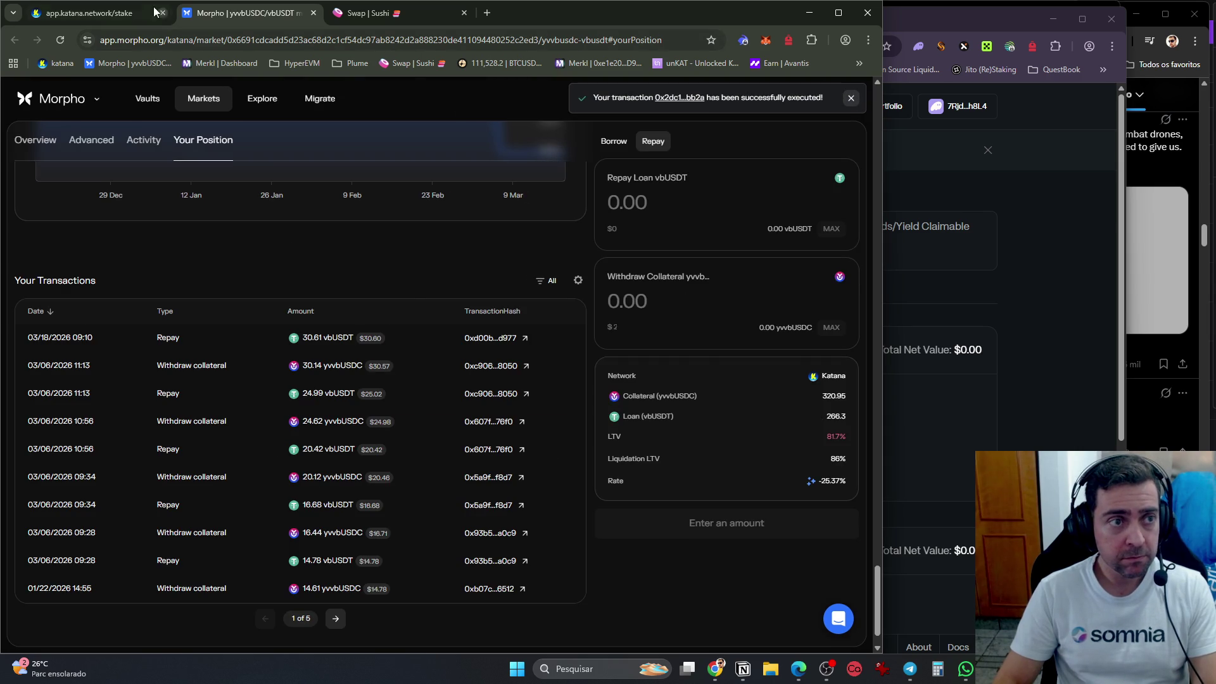
# - Check Katana's portfolio page, then bring the Exponent portfolio window forward
pyautogui.click(119, 19)
pyautogui.click(132, 106)
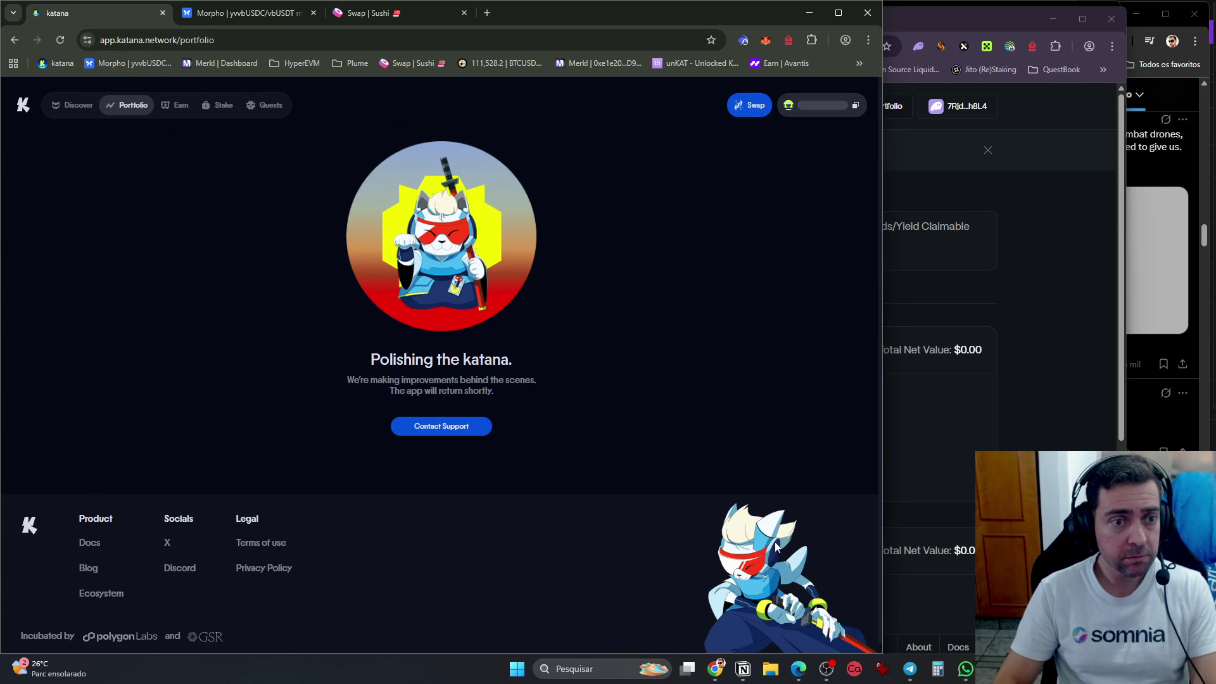
pyautogui.hotkey('alt', 'Tab')
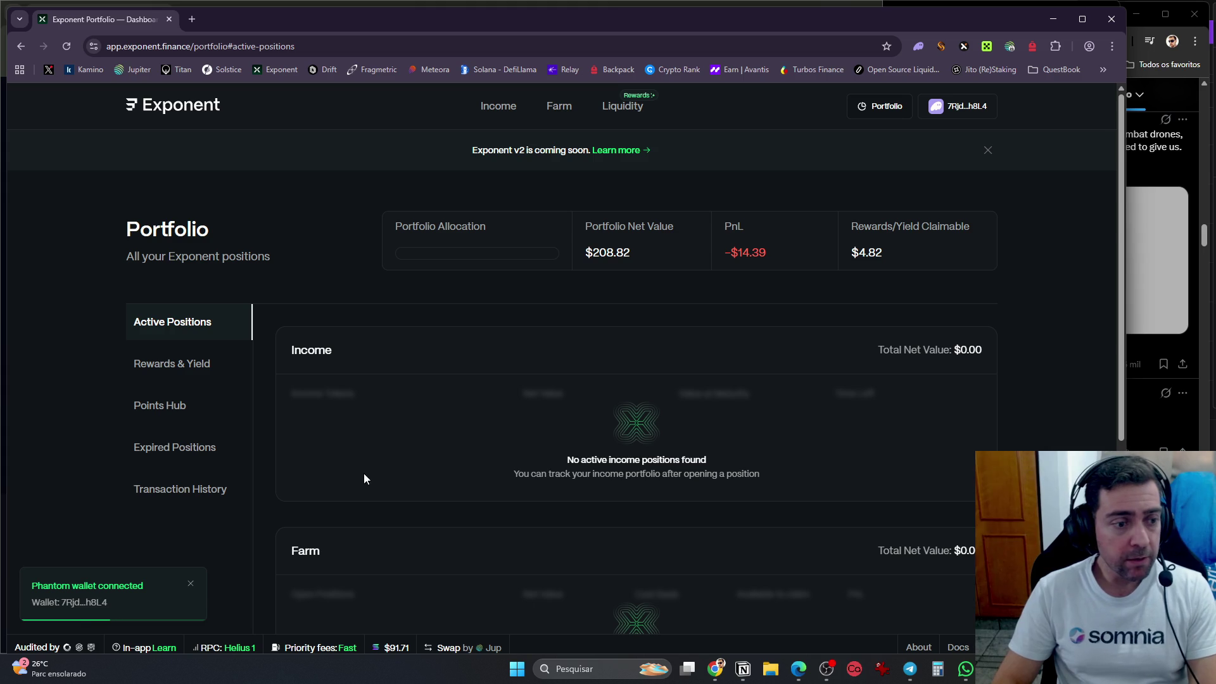
# - Claim the farm yield and LP rewards from Exponent's expired eUSX positions
pyautogui.click(187, 449)
pyautogui.scroll(-4, 475, 497)
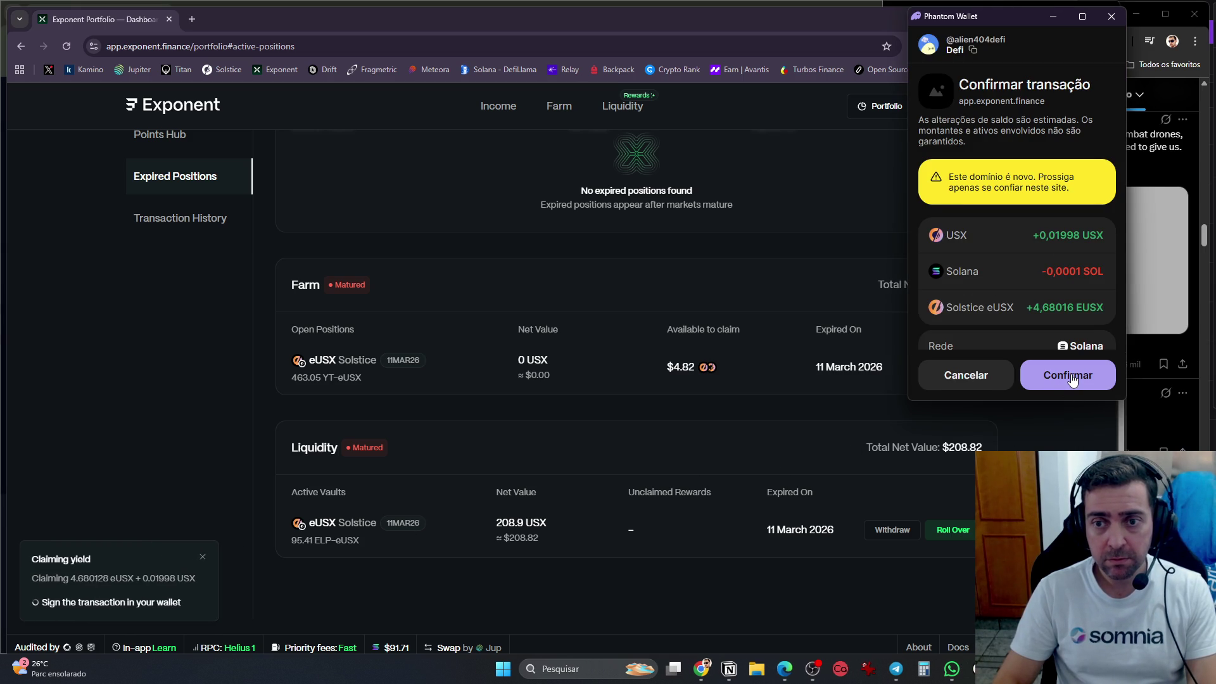
pyautogui.click(1071, 376)
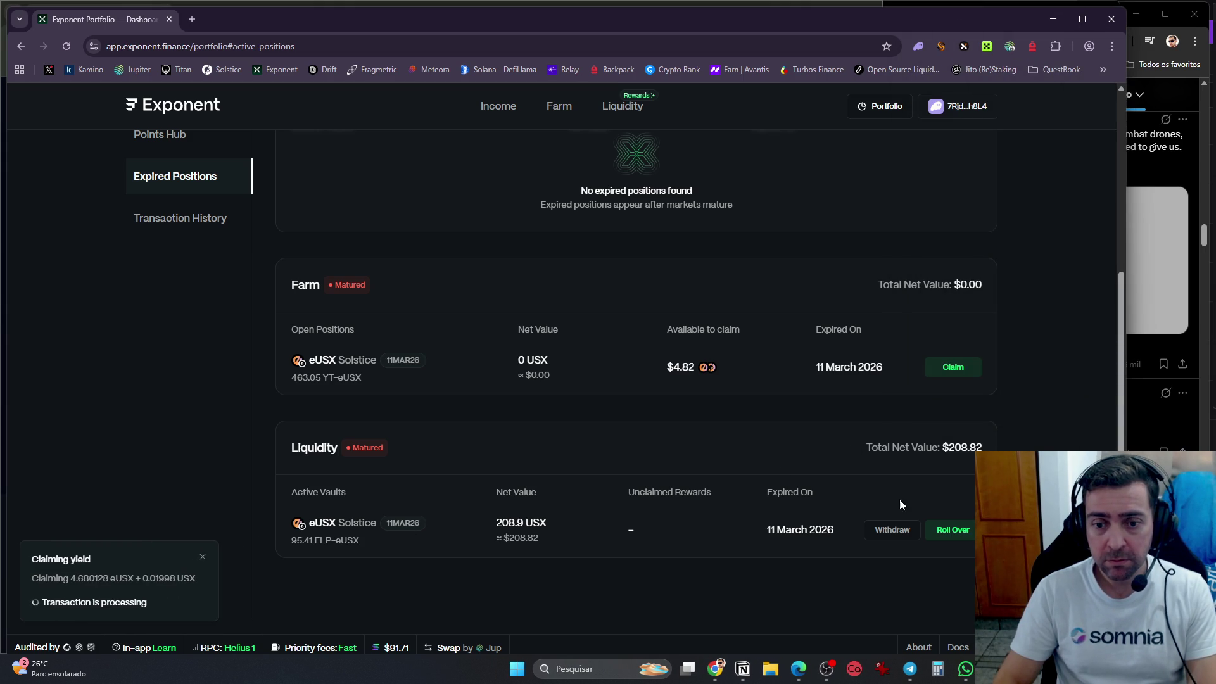
pyautogui.click(891, 535)
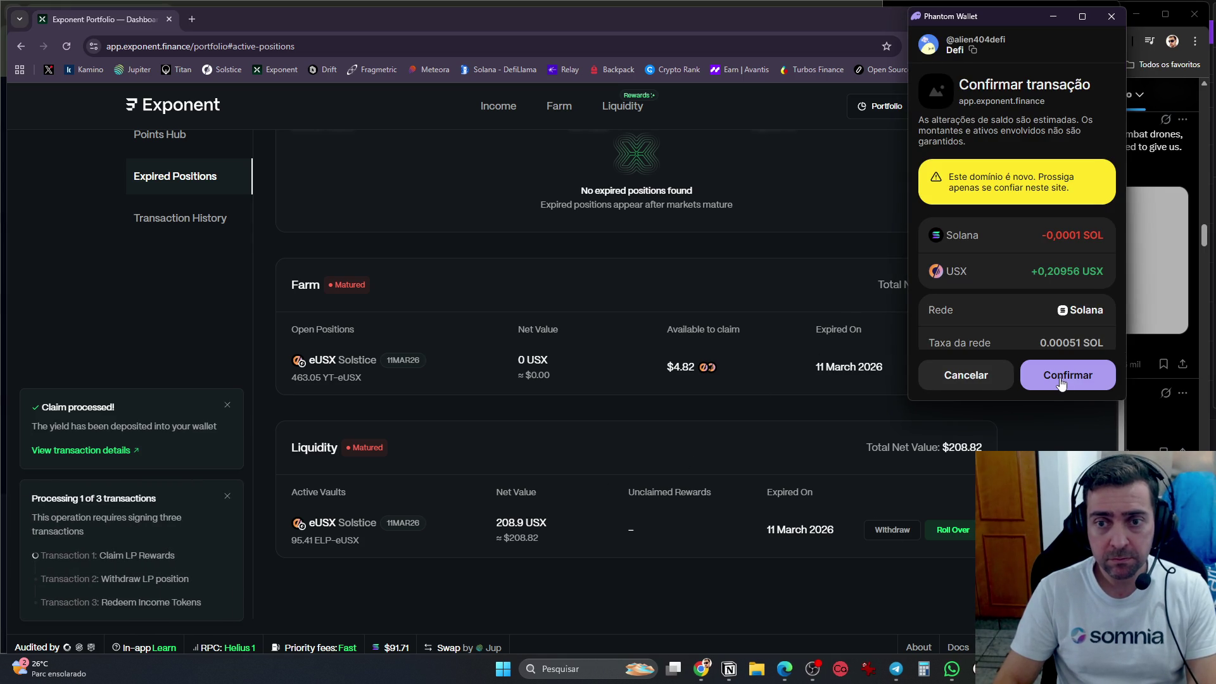
pyautogui.scroll(-1, 1042, 272)
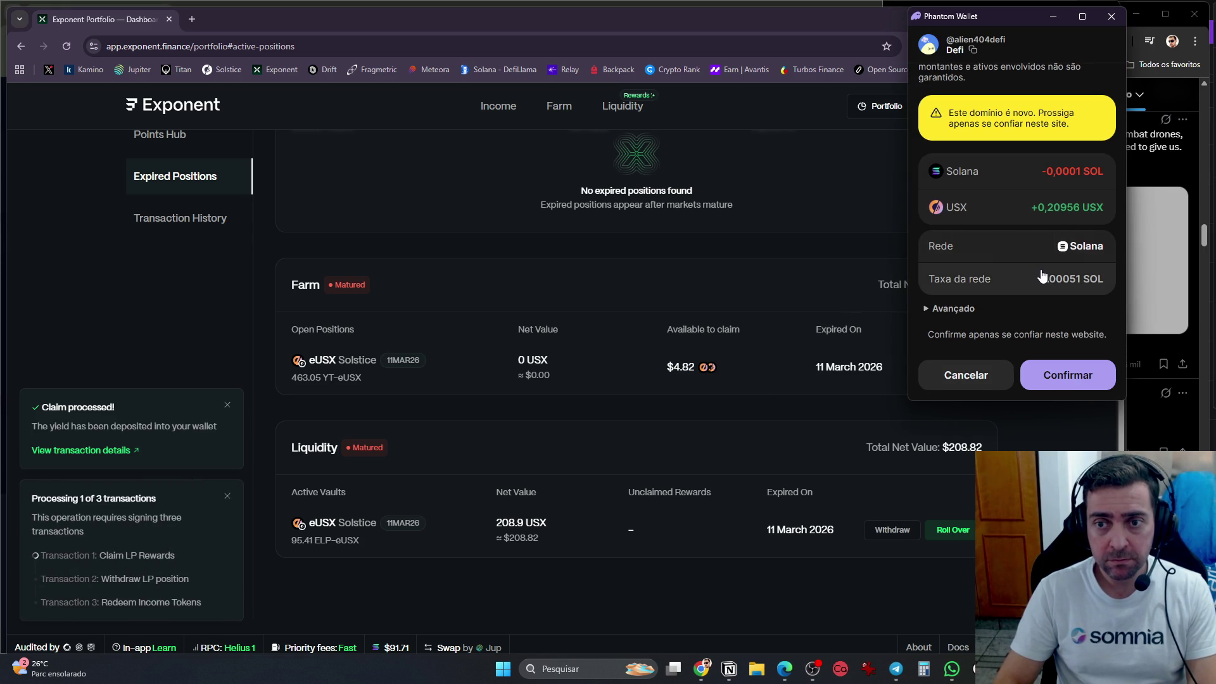
pyautogui.click(1064, 373)
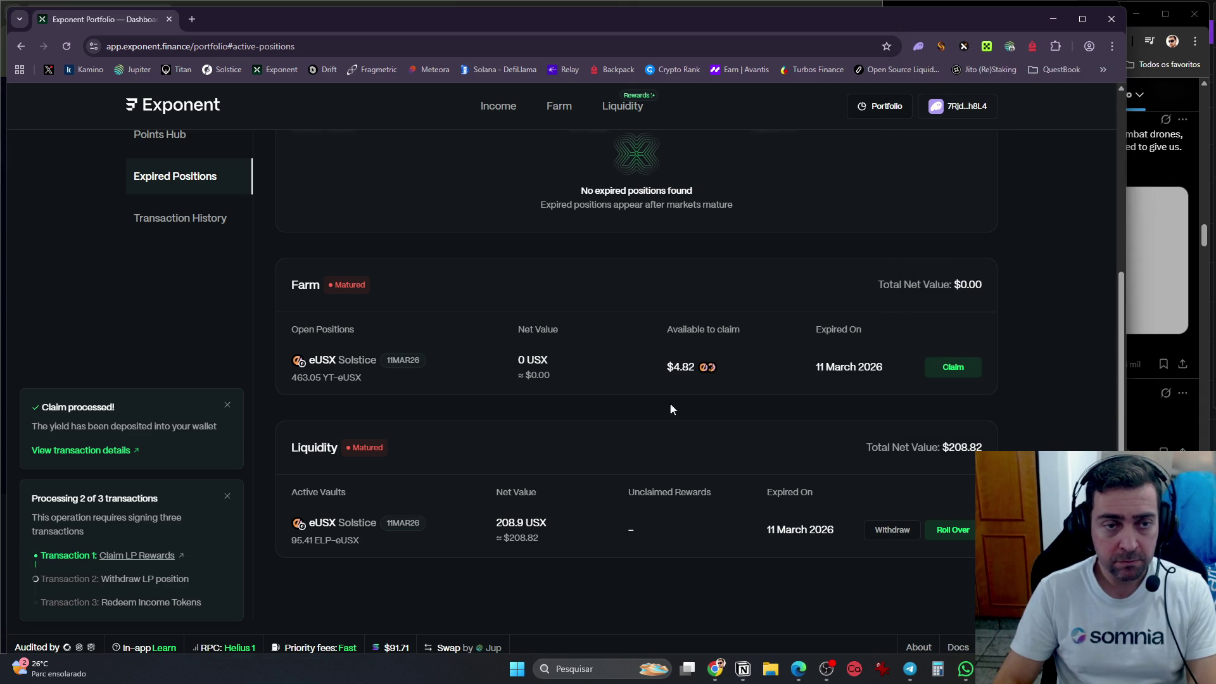
# - Load the Titan swap page in a new tab, keeping Exponent open
pyautogui.click(192, 19)
pyautogui.click(178, 69)
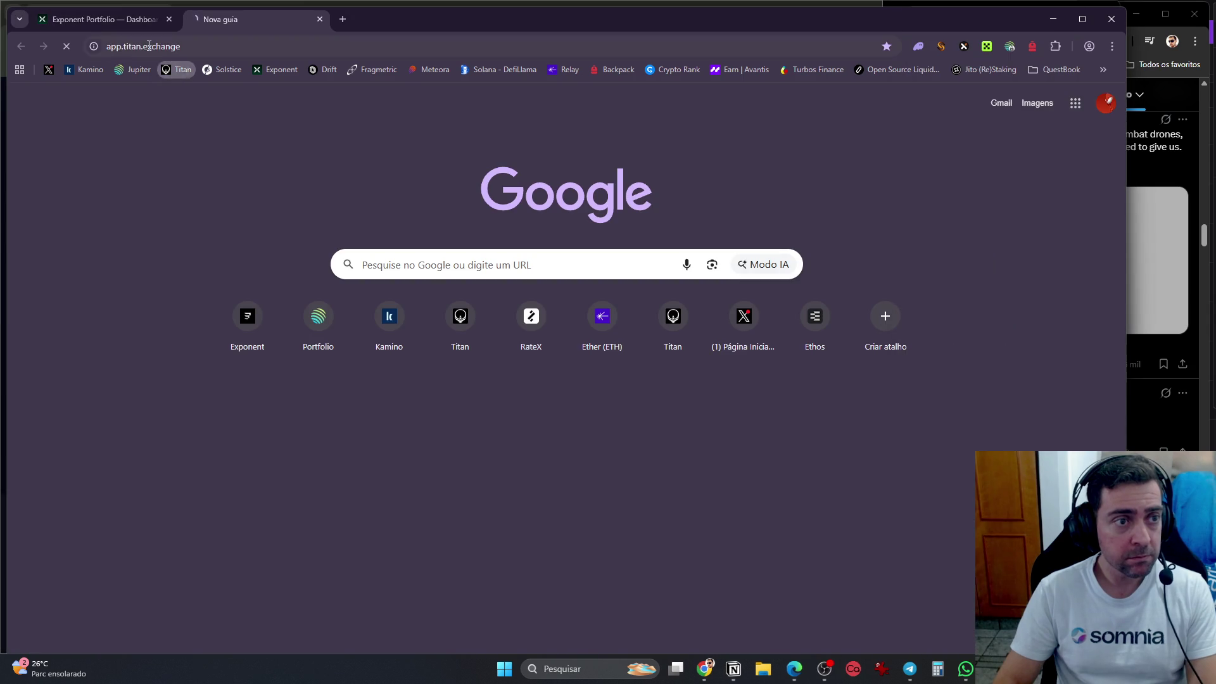
pyautogui.click(132, 24)
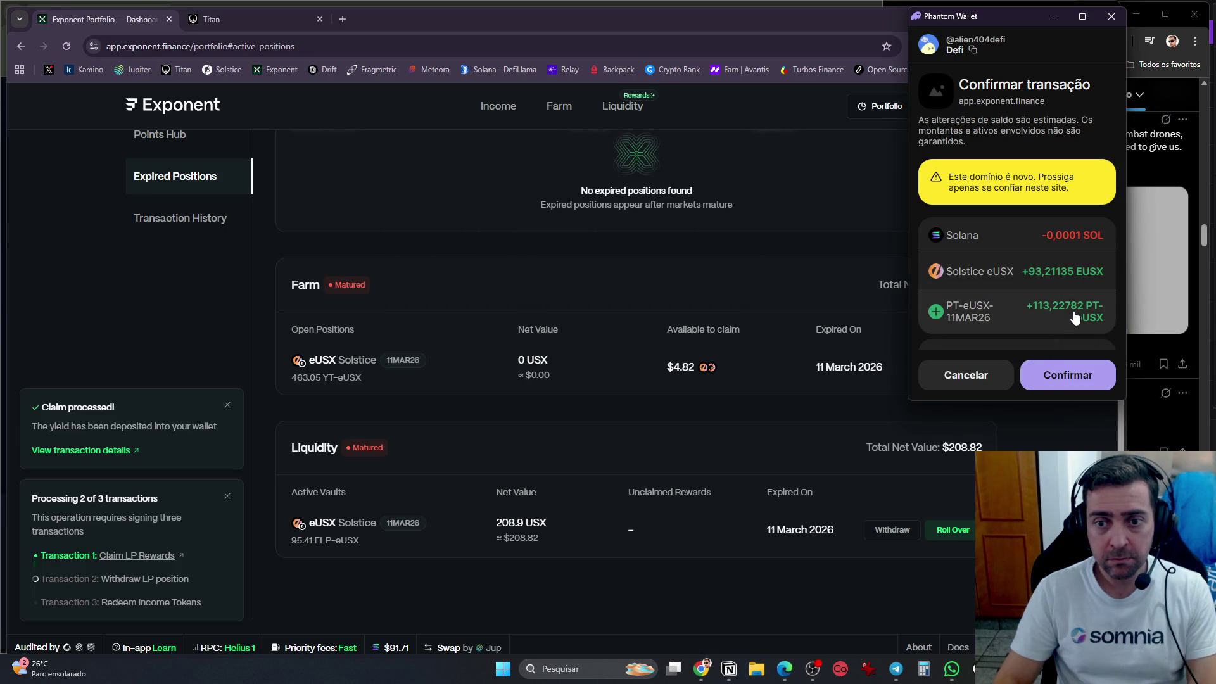
# - Approve the eUSX LP position withdrawal and bring the other browser window forward
pyautogui.scroll(-3, 1075, 317)
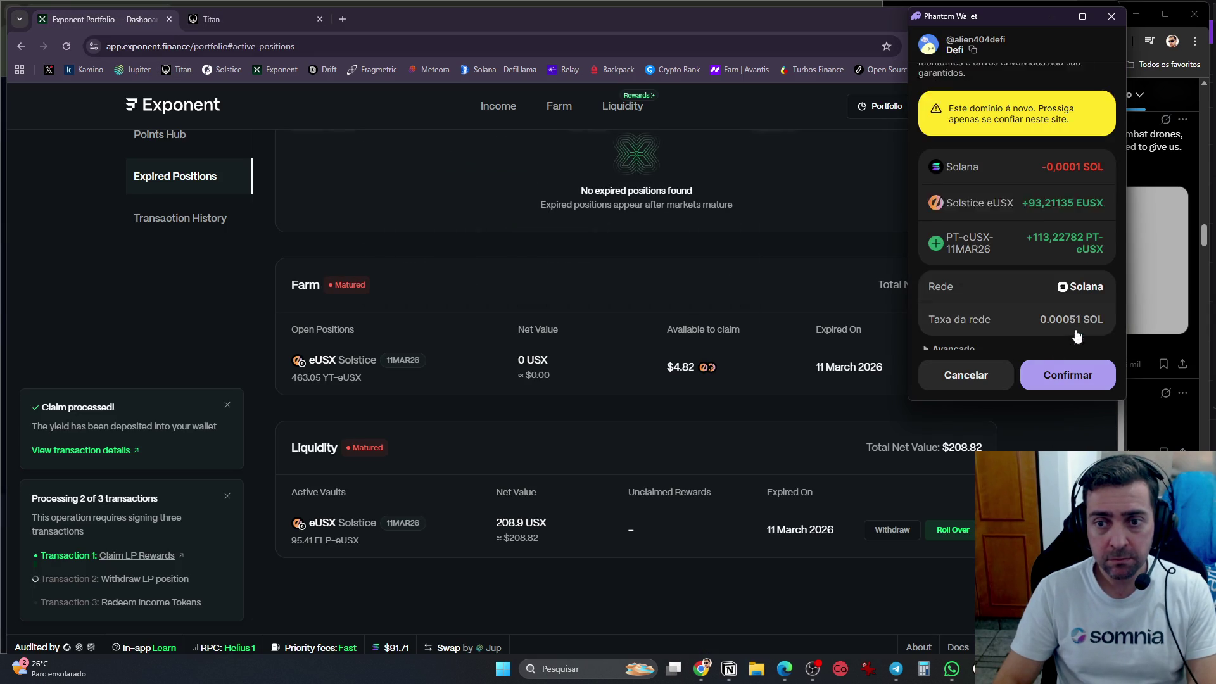
pyautogui.click(1064, 374)
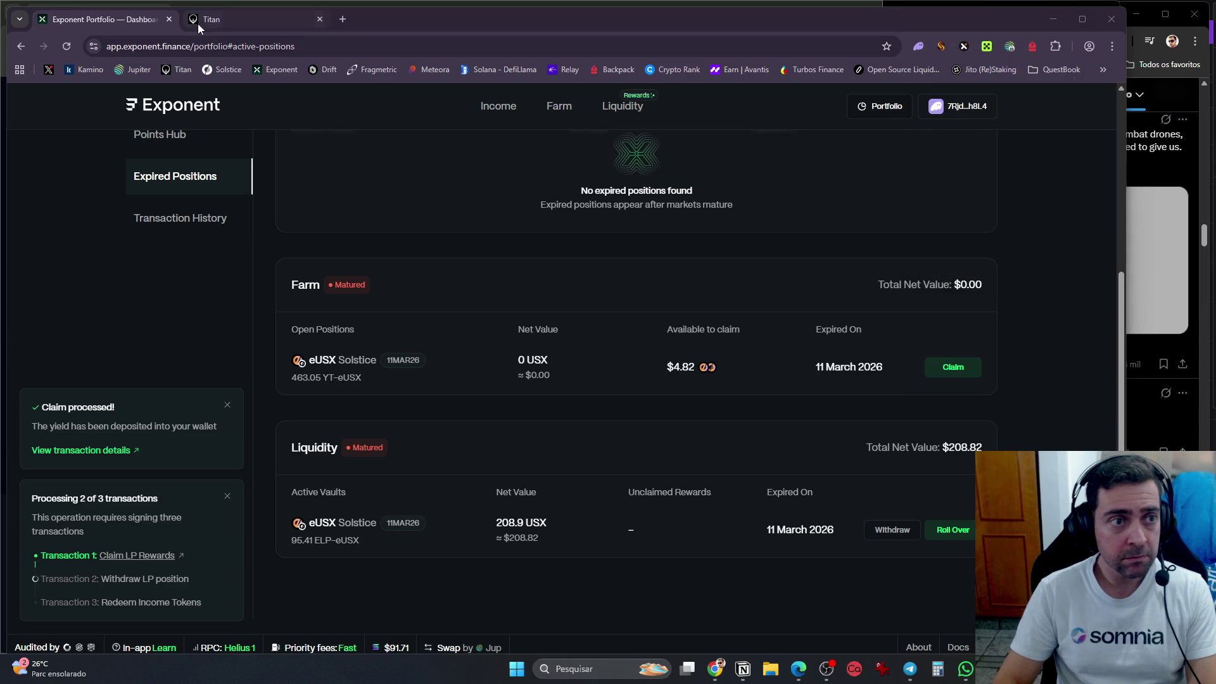
pyautogui.moveTo(715, 668)
pyautogui.click(683, 607)
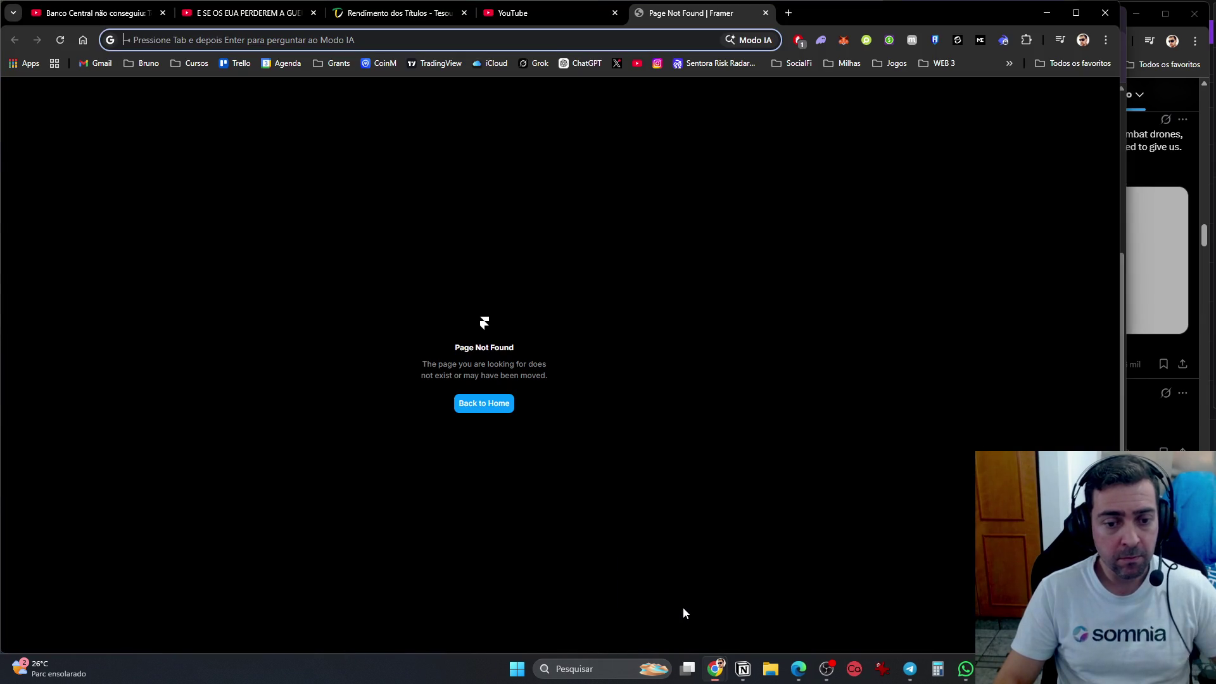
# - Load OKX and approve the final income-token redemption transaction in the wallet
pyautogui.write('okx')
pyautogui.press('Return')
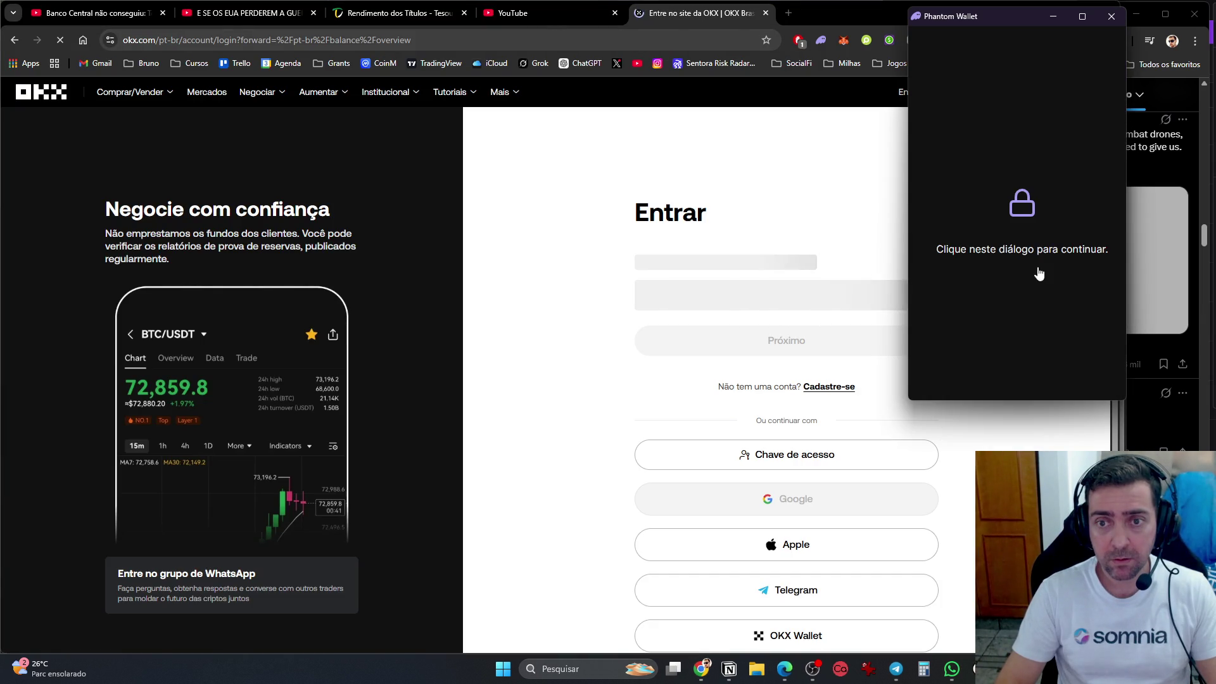
pyautogui.click(1039, 274)
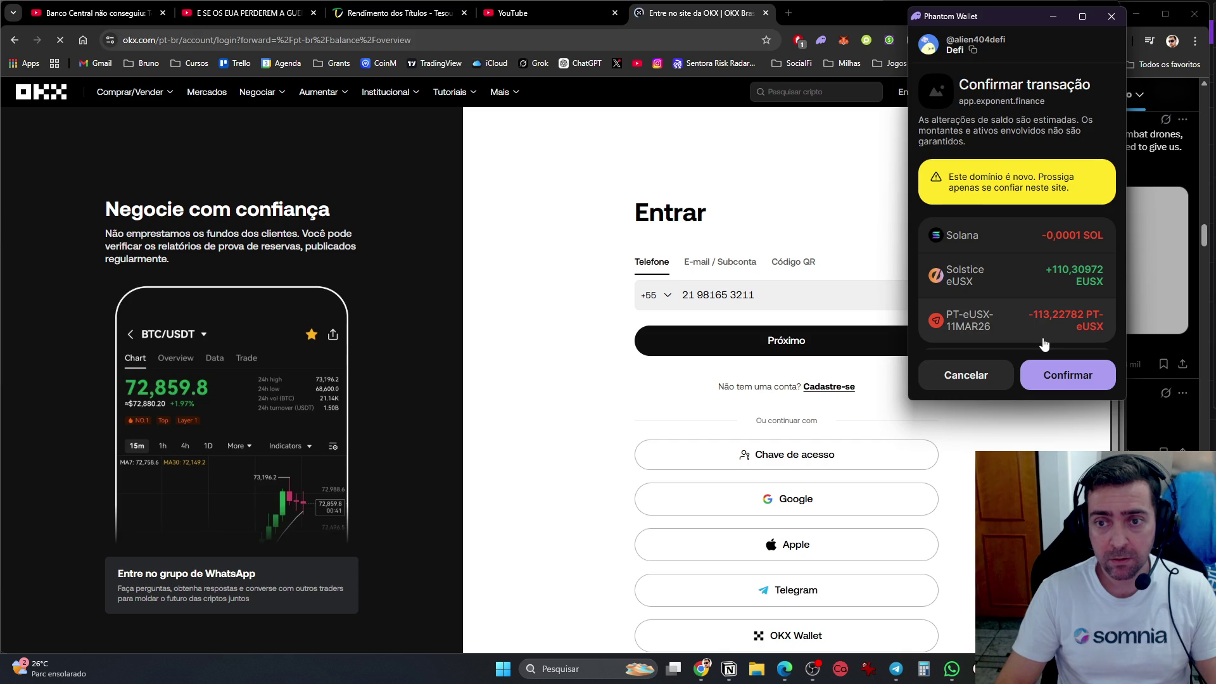
pyautogui.click(1067, 373)
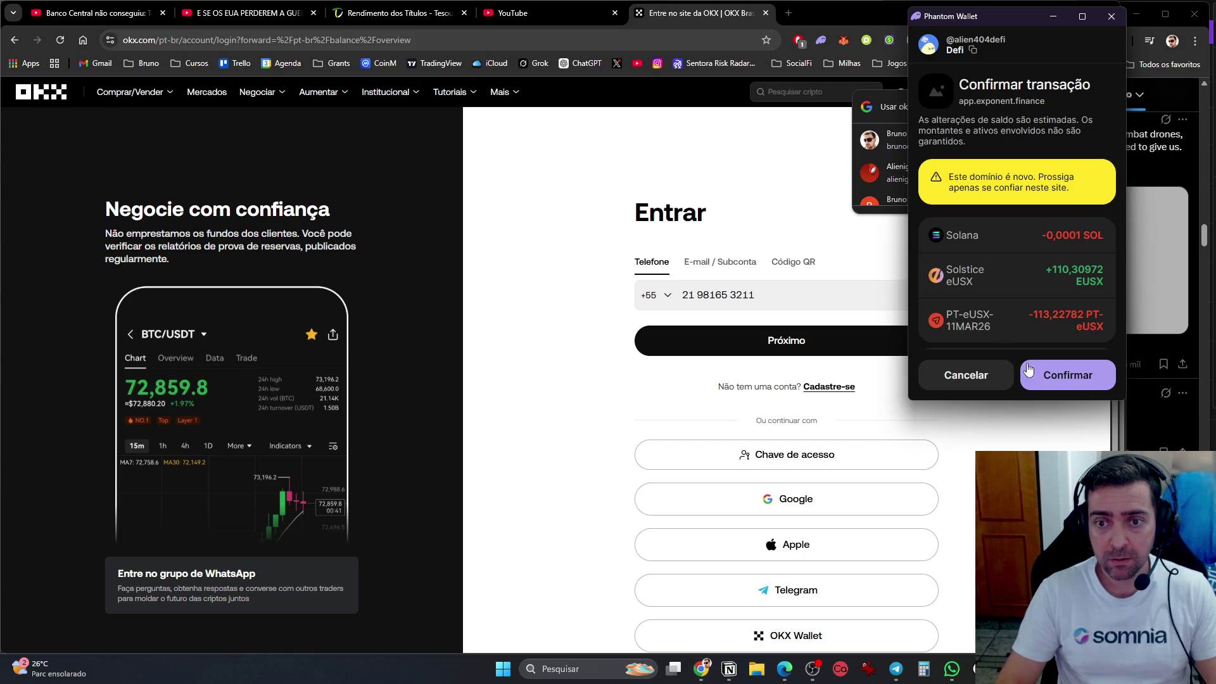
pyautogui.click(1069, 373)
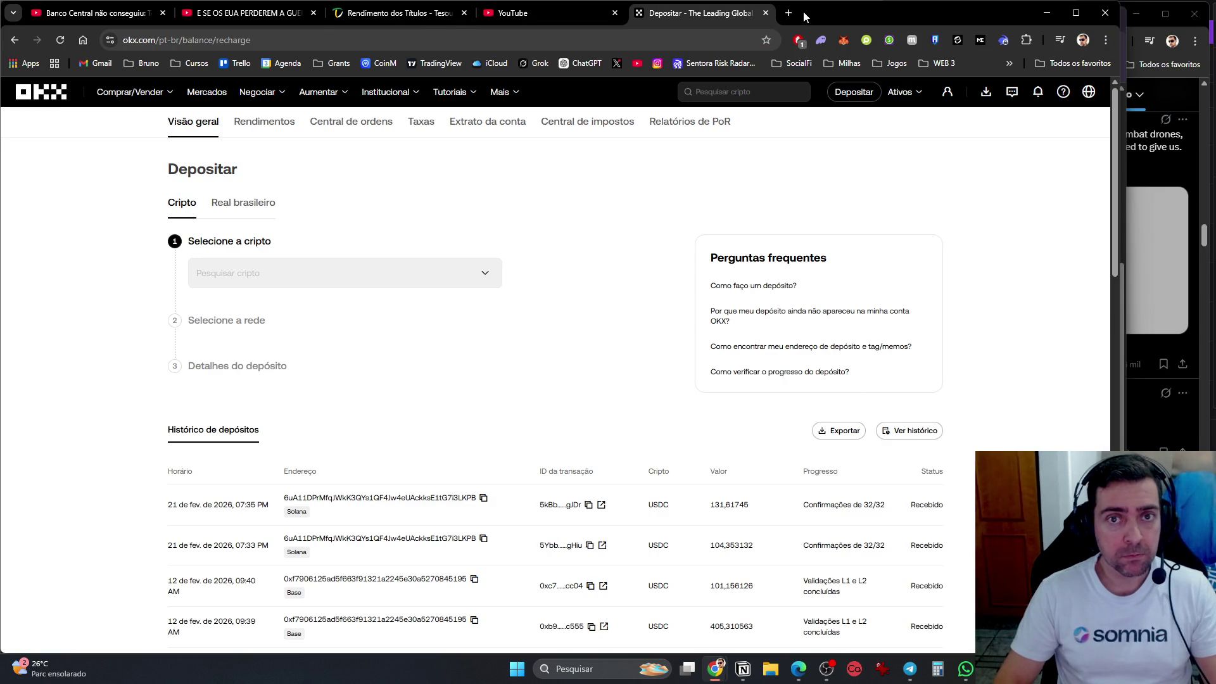
pyautogui.hotkey('ctrl', 't')
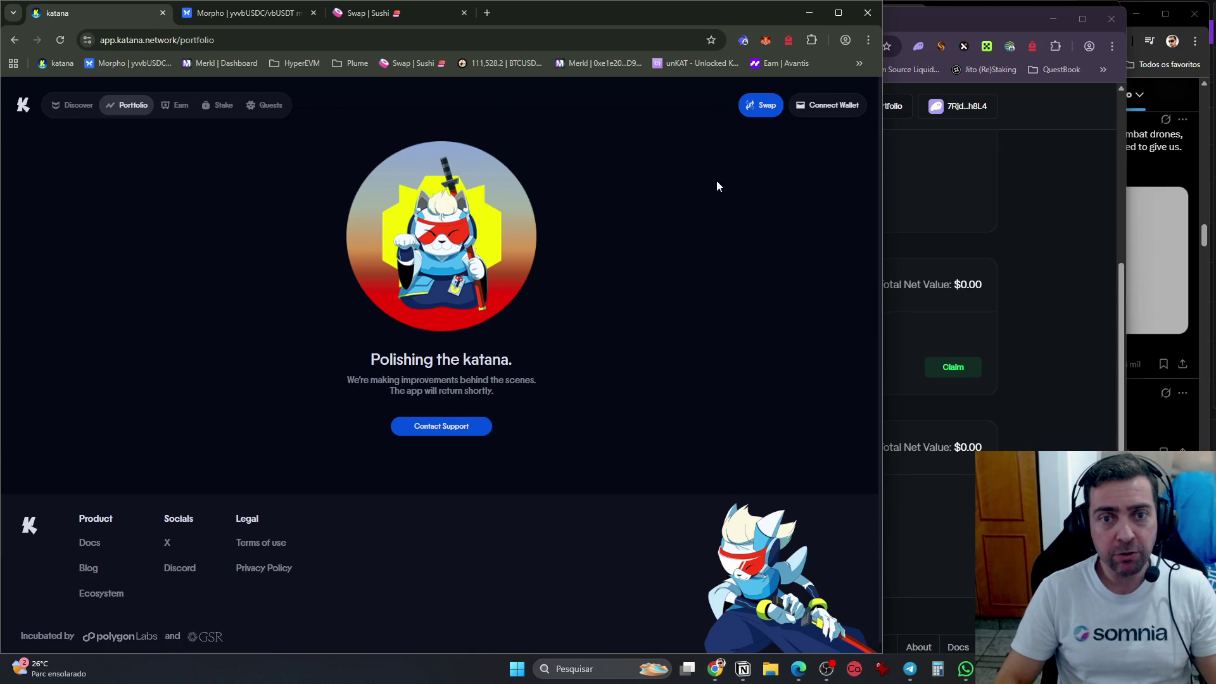
# - Connect the MetaMask wallet to Katana
pyautogui.click(823, 106)
pyautogui.click(401, 268)
pyautogui.click(817, 361)
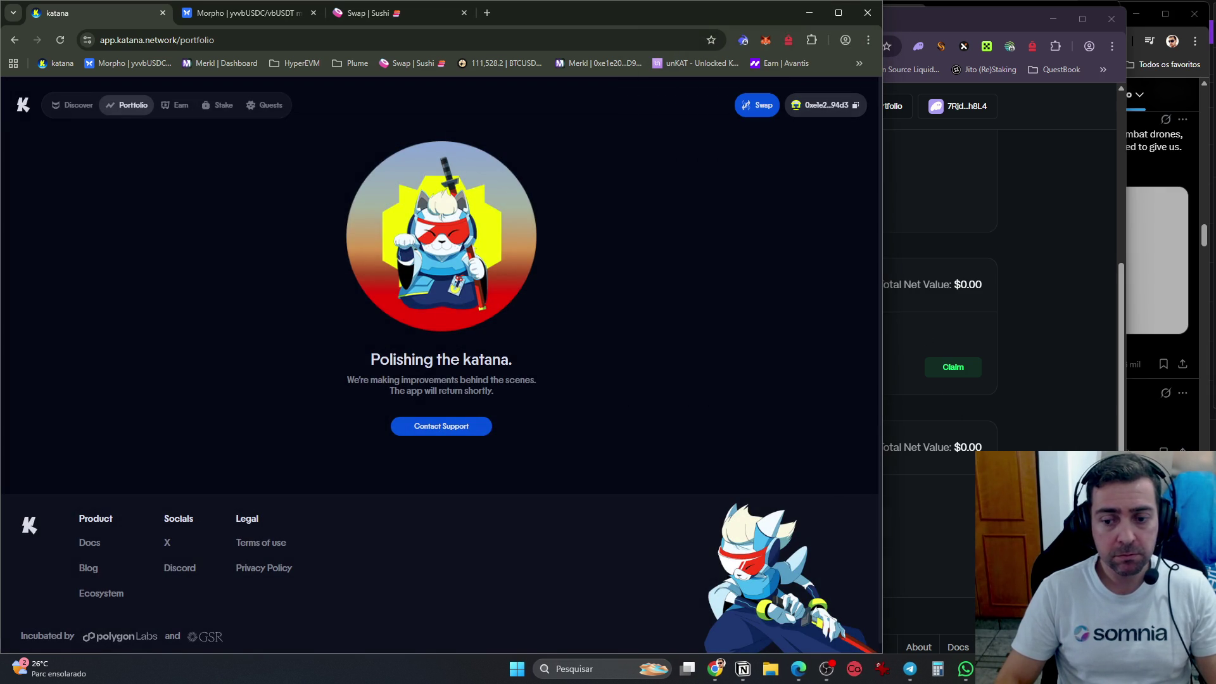
# - Check the wallet's token balances on the Titan swap tab and widen the browser window
pyautogui.hotkey('alt', 'Tab')
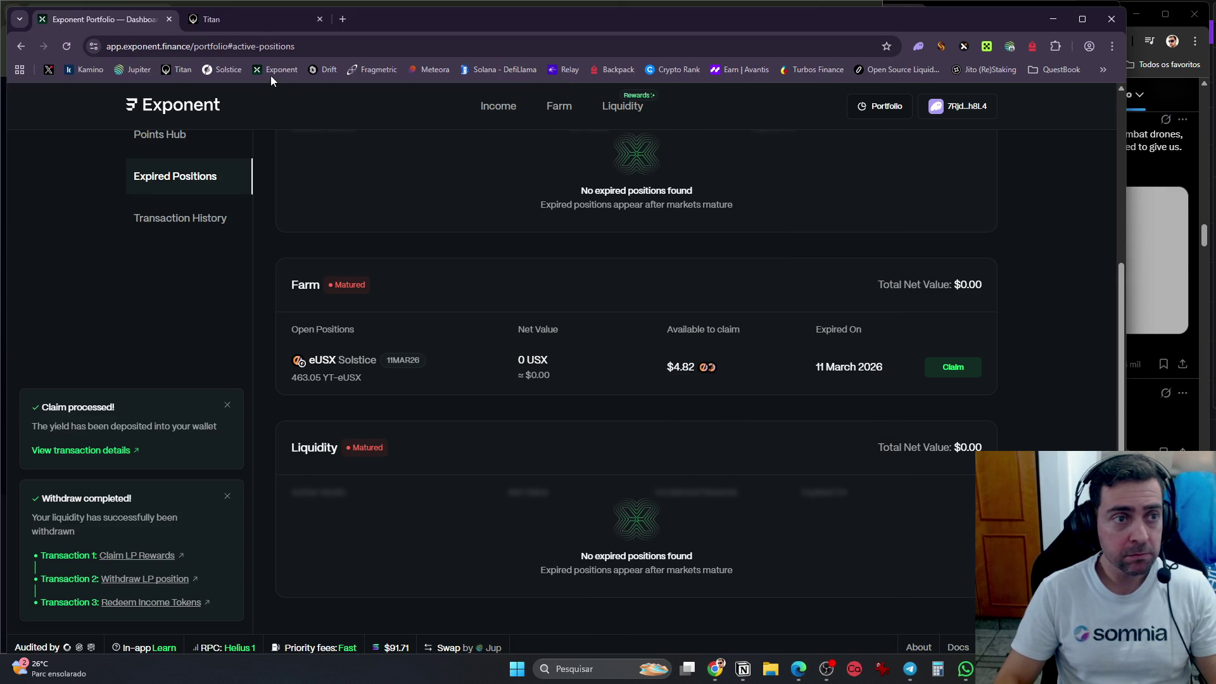
pyautogui.click(262, 23)
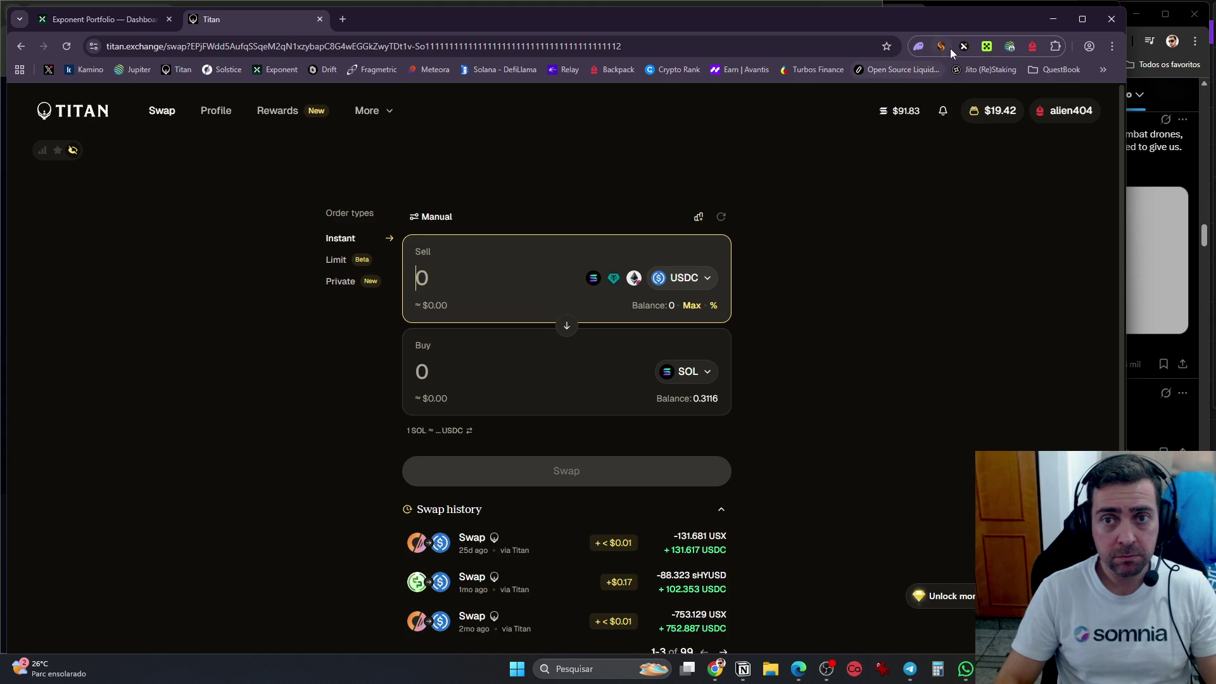
pyautogui.click(919, 46)
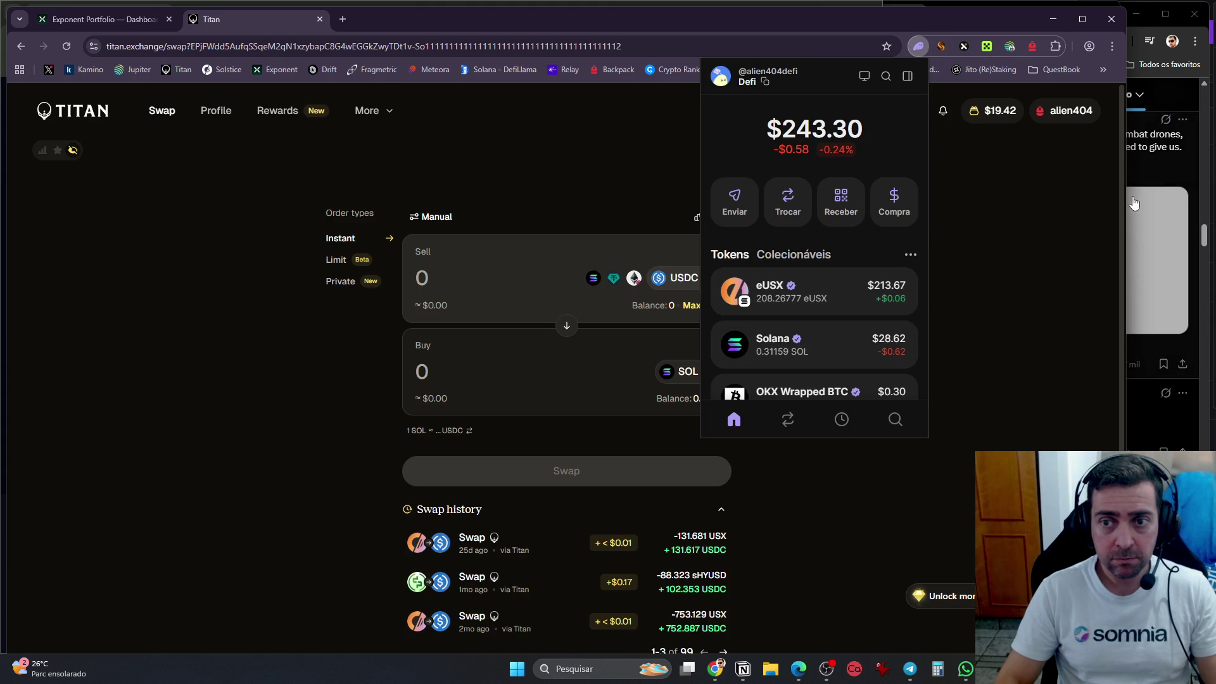
pyautogui.click(1154, 208)
pyautogui.click(1194, 209)
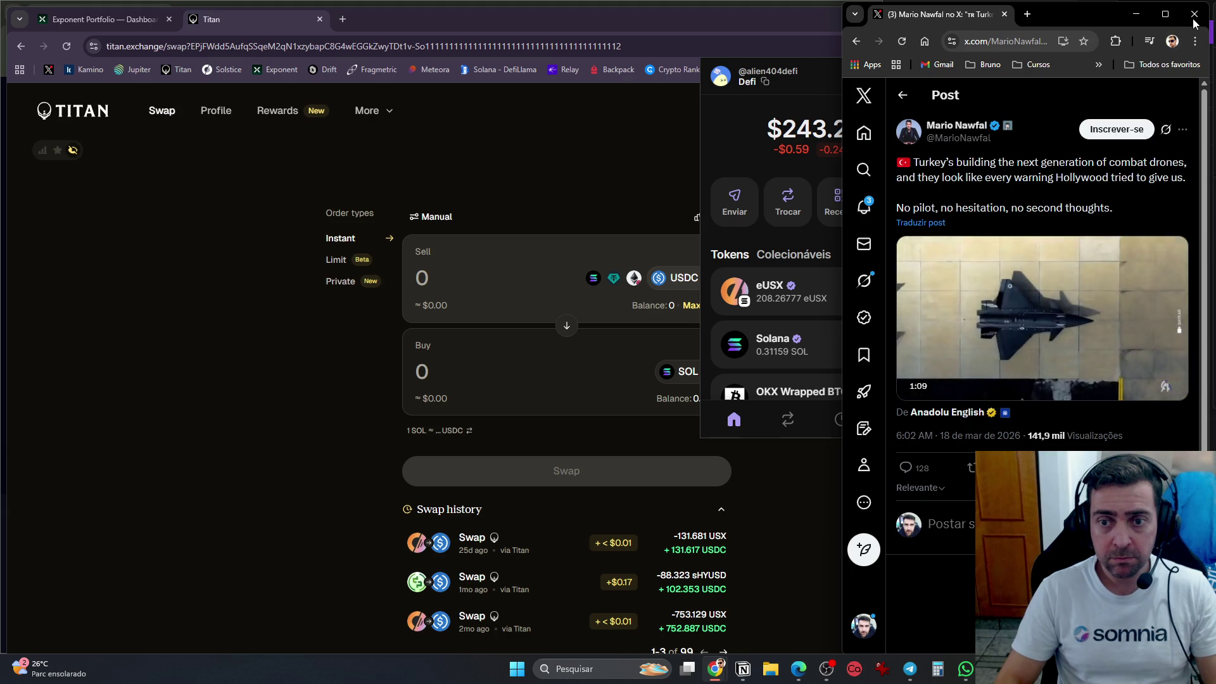
pyautogui.click(968, 269)
pyautogui.moveTo(1127, 284); pyautogui.dragTo(1211, 289)
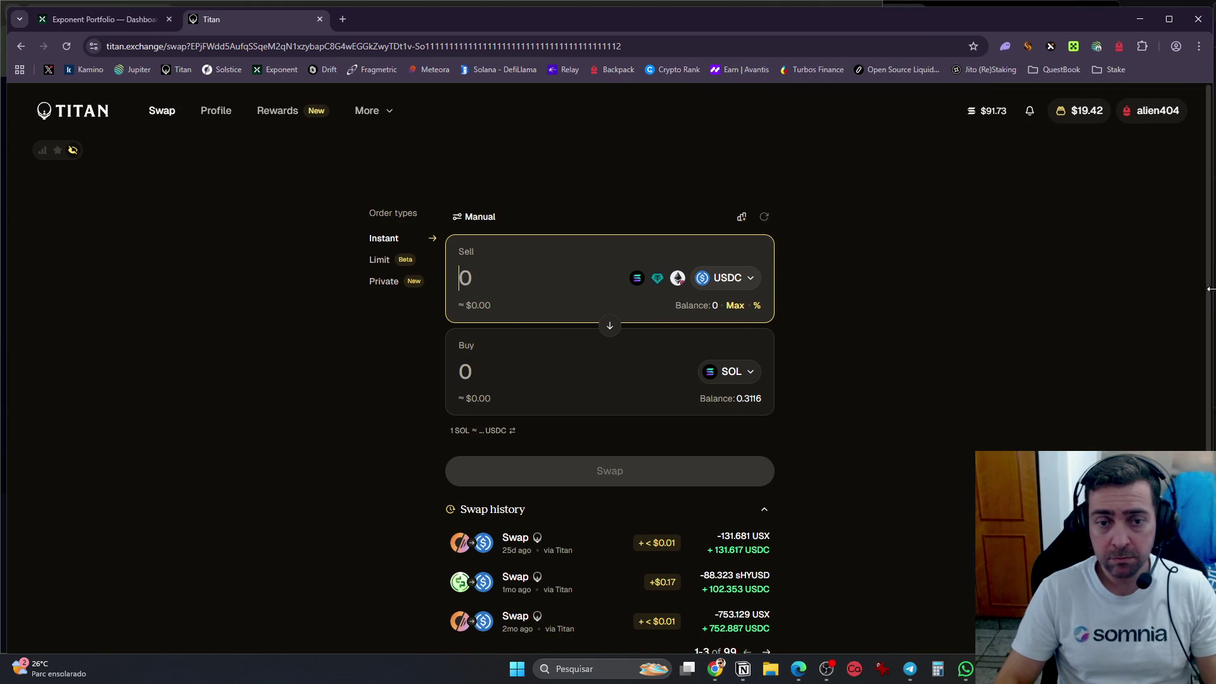
# - Load Solstice's earn-flares page in a new tab and confirm 208.26777 eUSX in the wallet
pyautogui.click(344, 19)
pyautogui.click(222, 70)
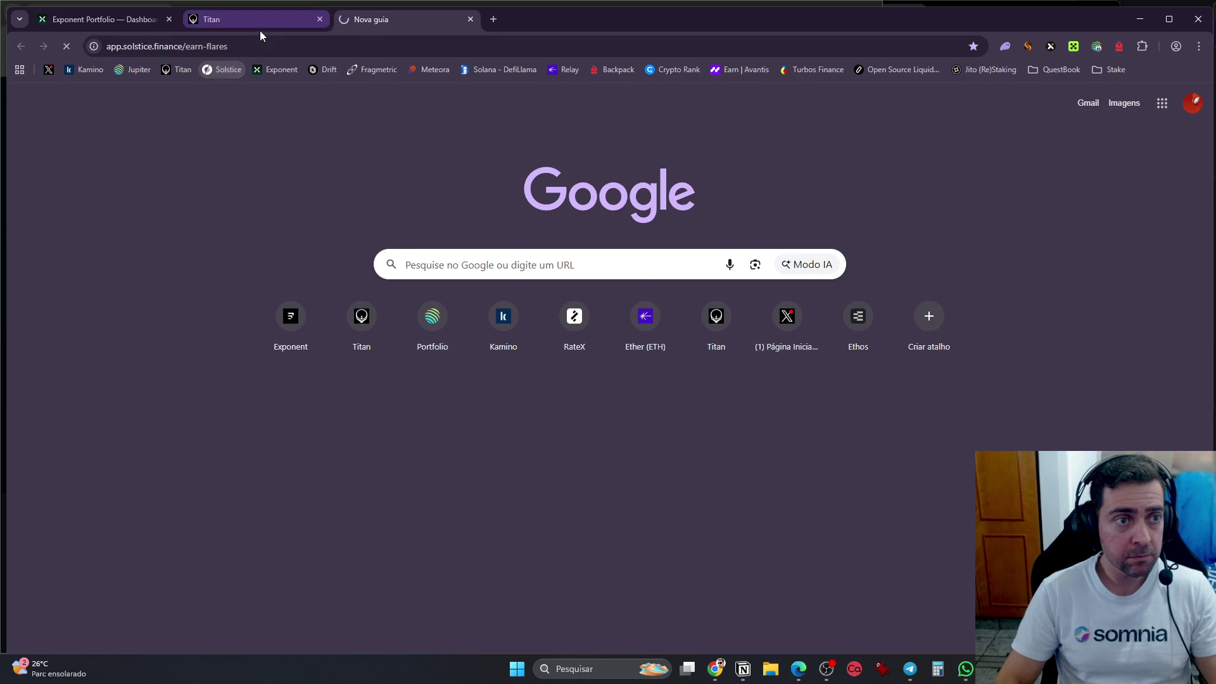
pyautogui.click(257, 21)
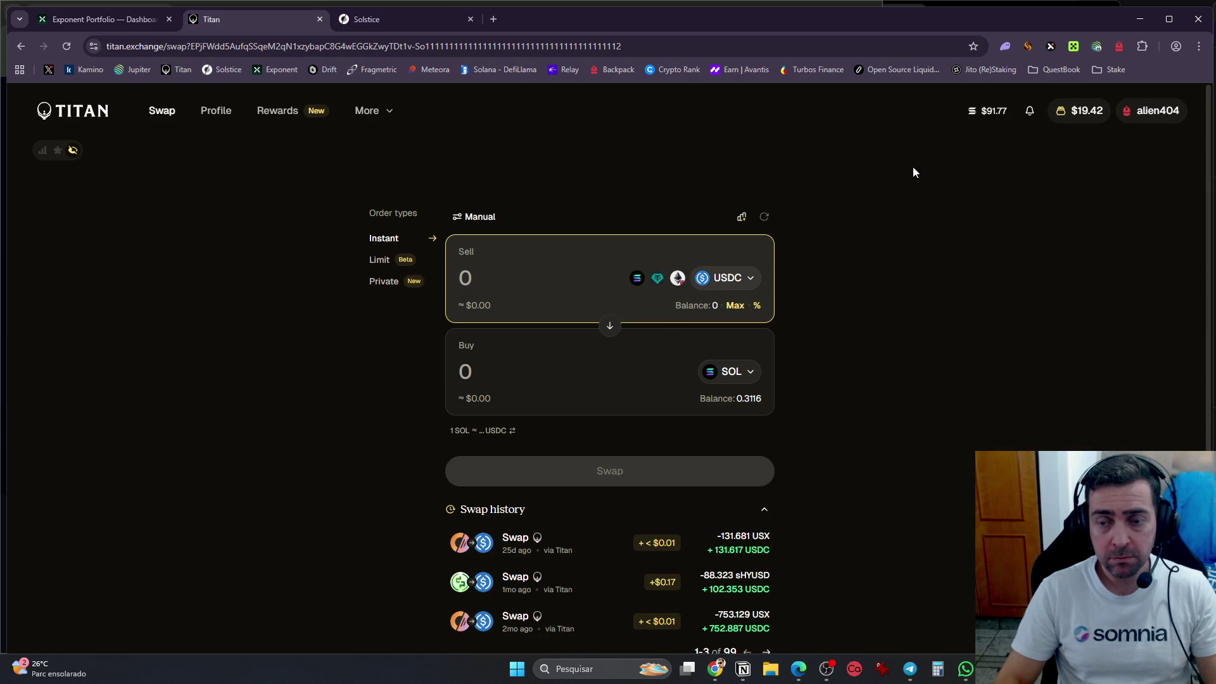
pyautogui.click(1005, 46)
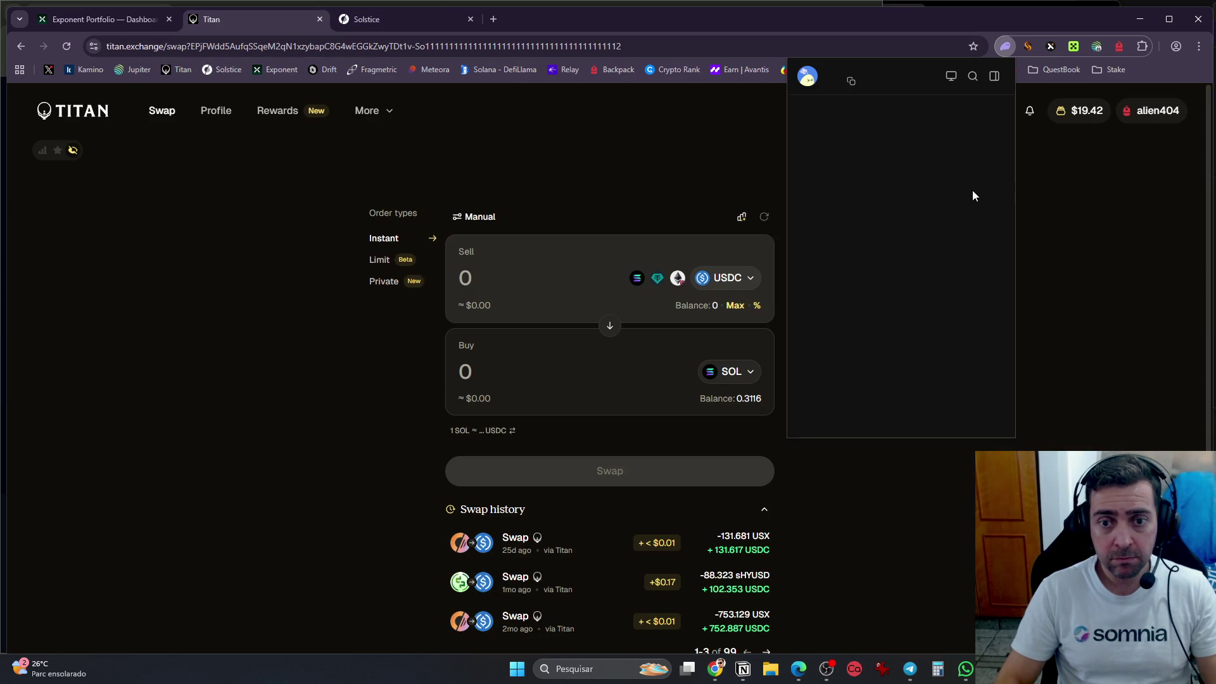
pyautogui.scroll(-3, 950, 228)
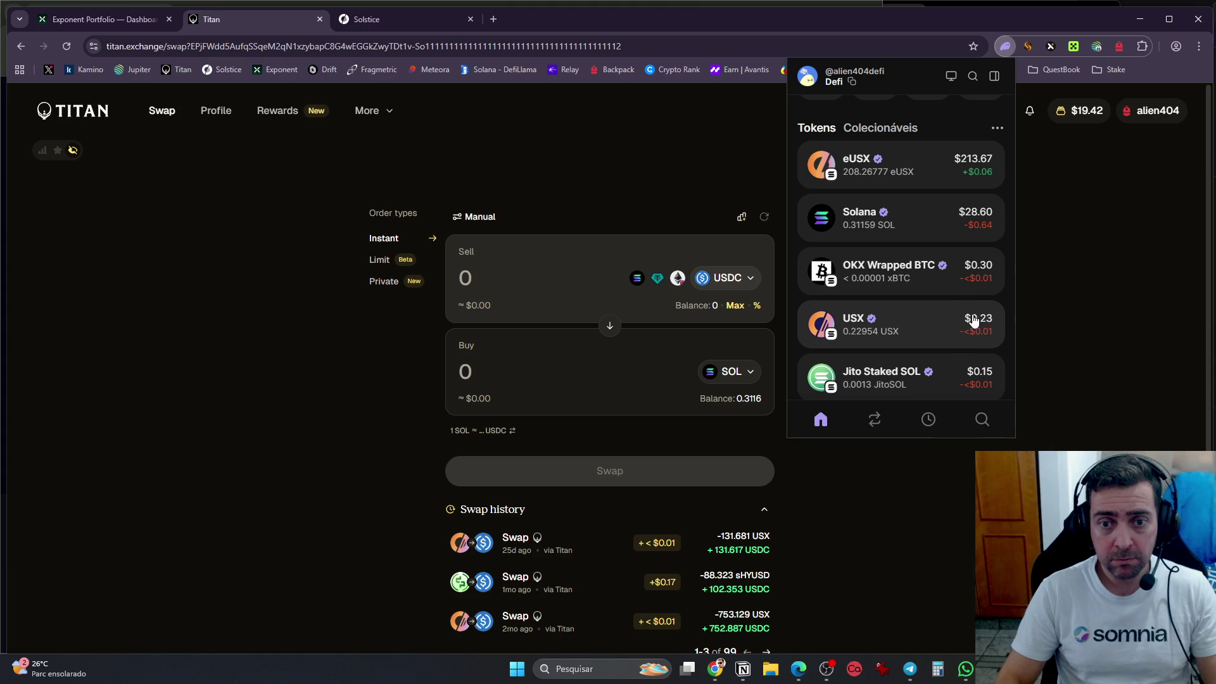
pyautogui.scroll(-2, 963, 356)
pyautogui.scroll(5, 962, 351)
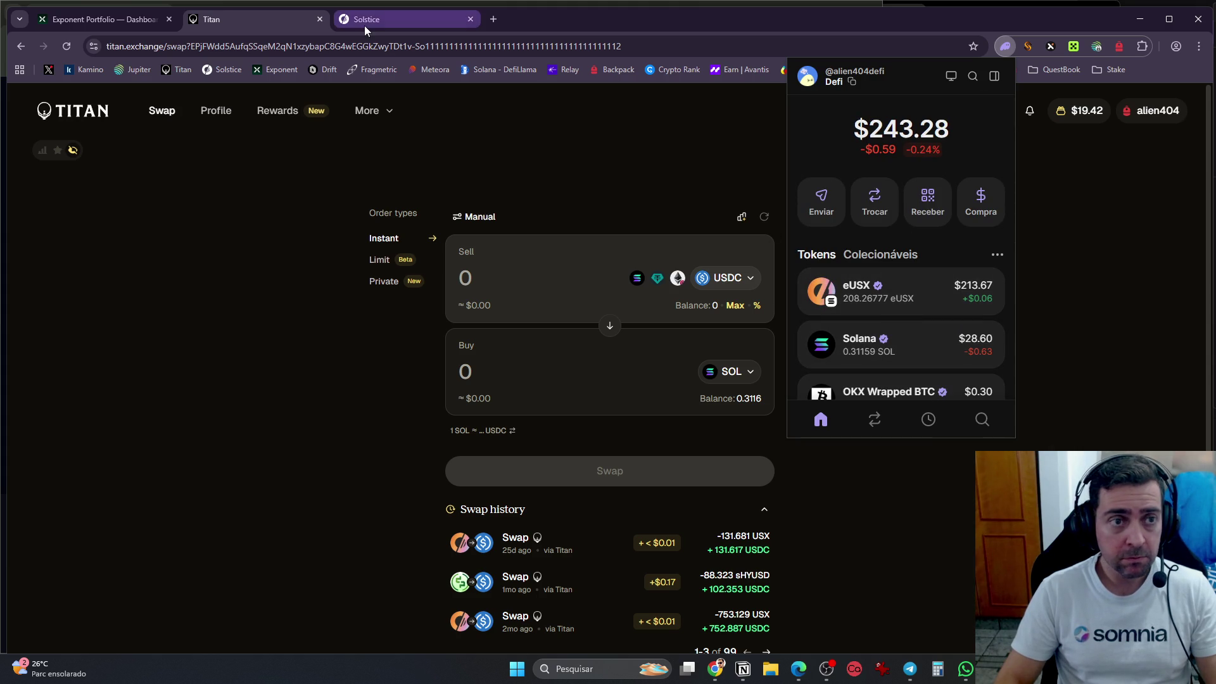
pyautogui.click(433, 20)
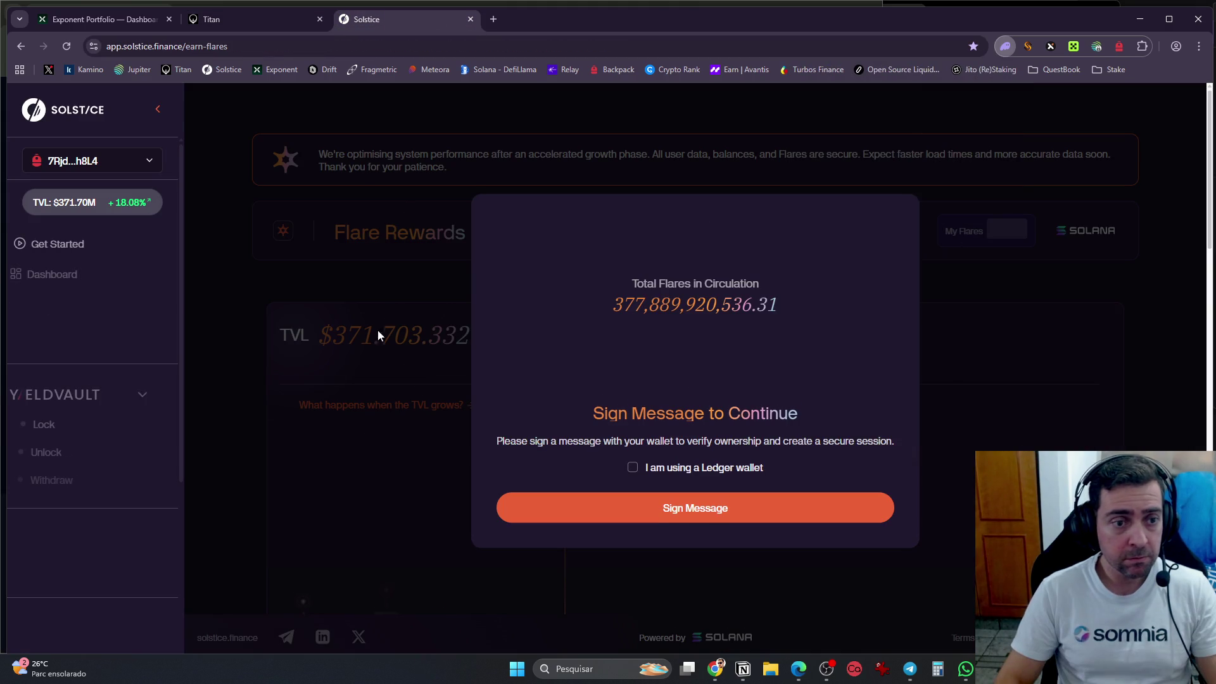
# - Unlock the Backpack wallet with its password and approve the Solstice sign-in message
pyautogui.click(720, 497)
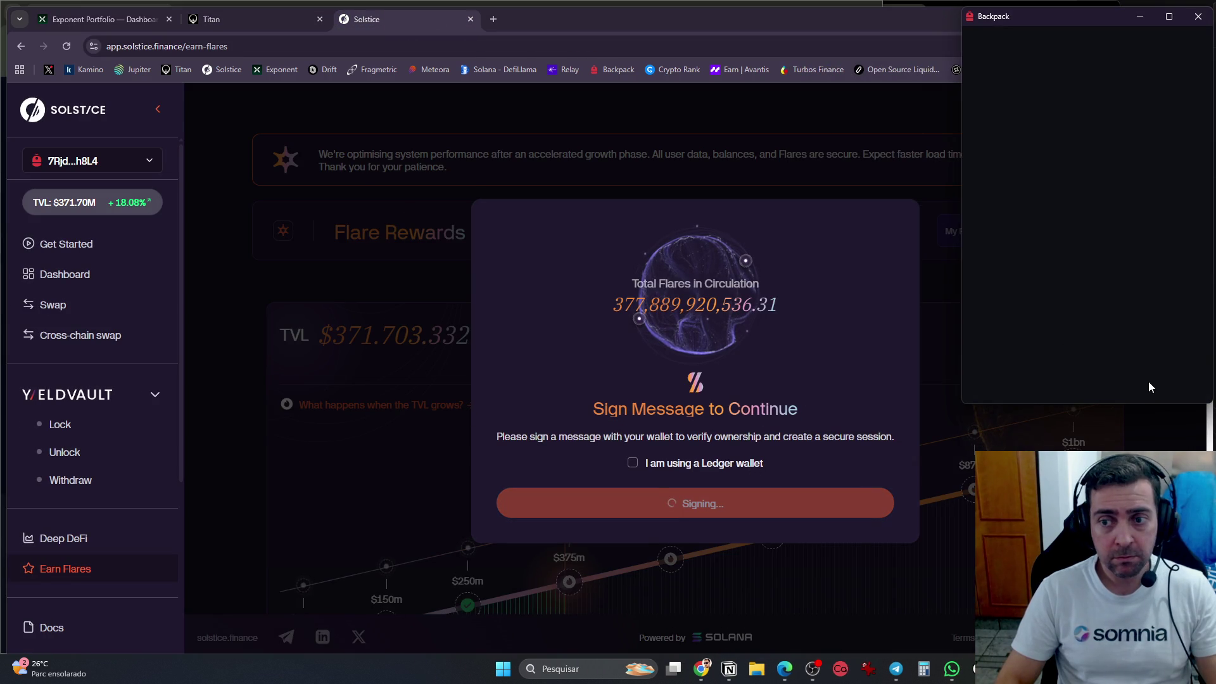
pyautogui.write('••••••••••')
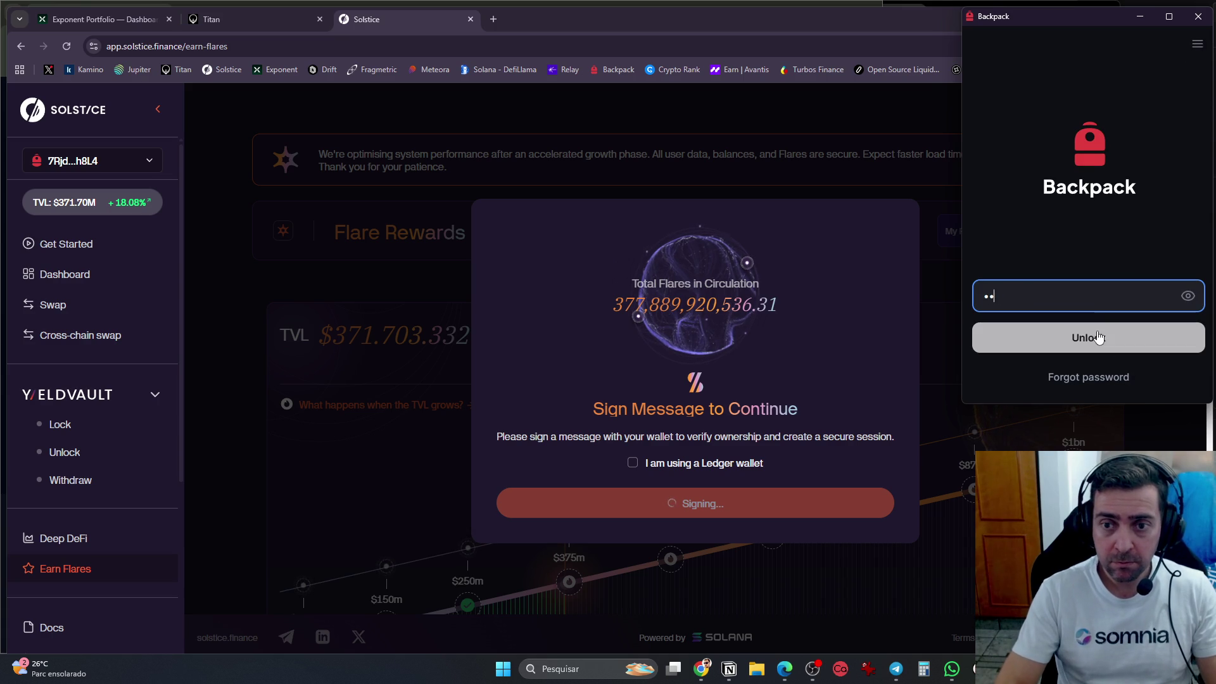
pyautogui.click(1098, 337)
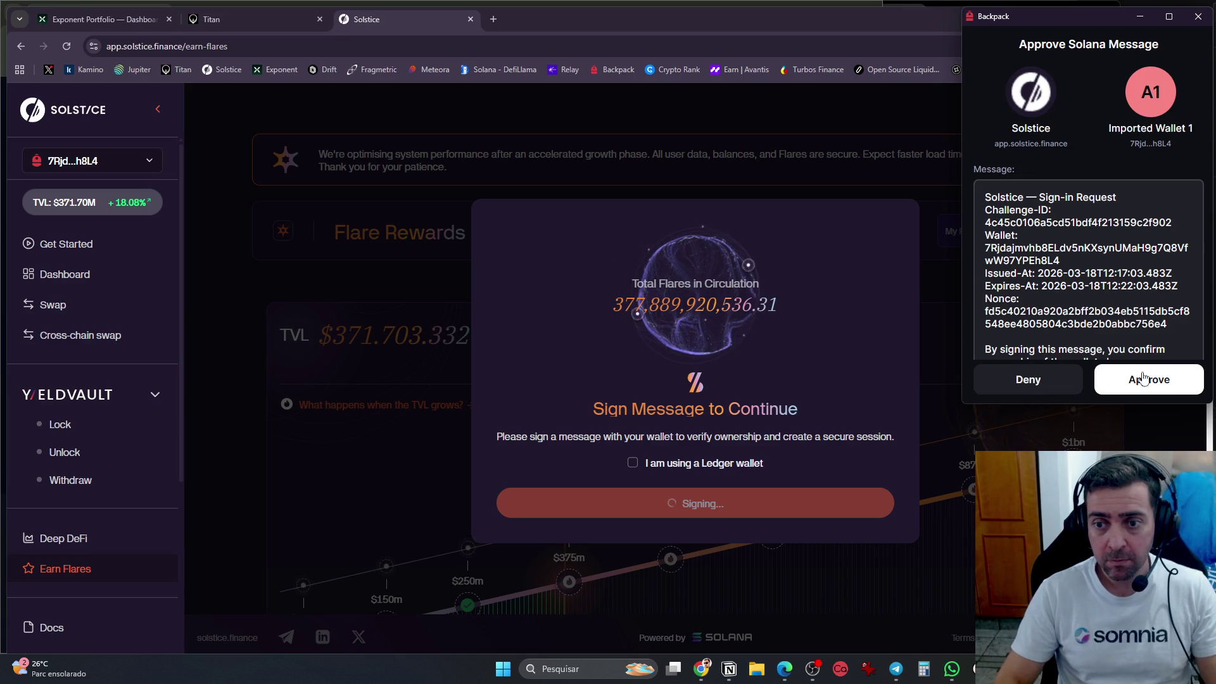
pyautogui.click(1157, 380)
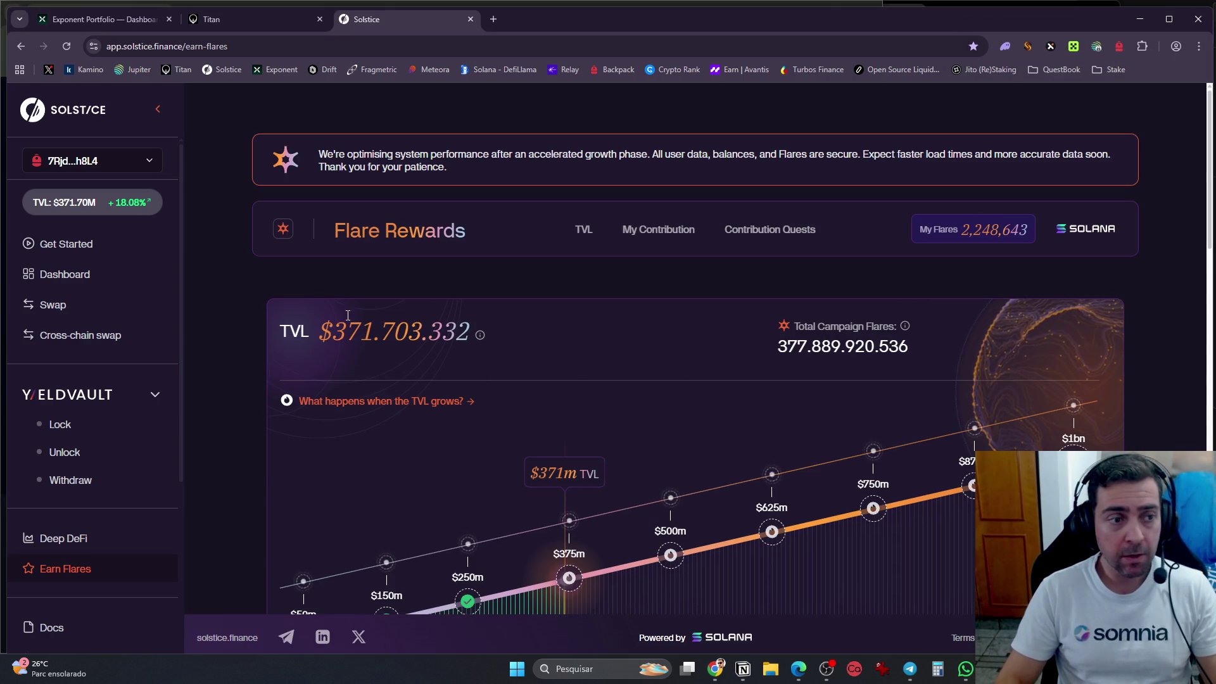
# - Unlock the full 208.267767 eUSX in YieldVault to receive 213.777242 USX
pyautogui.click(108, 456)
pyautogui.scroll(-2, 665, 464)
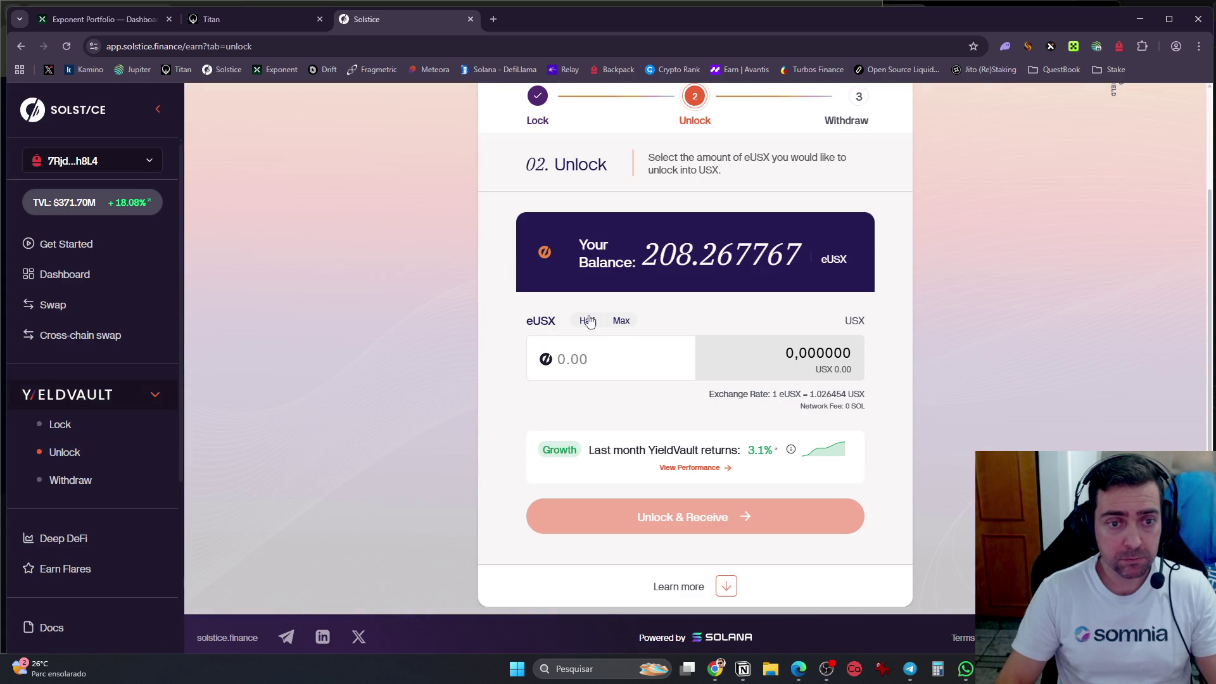
pyautogui.click(621, 321)
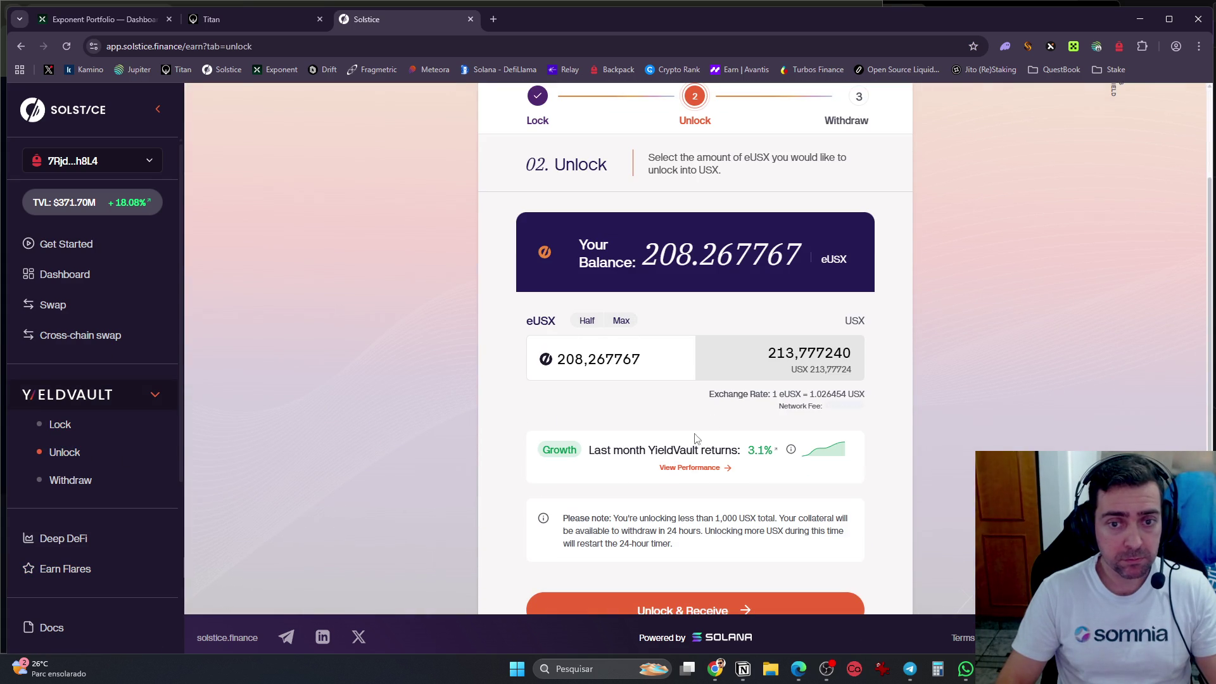
pyautogui.scroll(-2, 657, 358)
pyautogui.scroll(4, 657, 358)
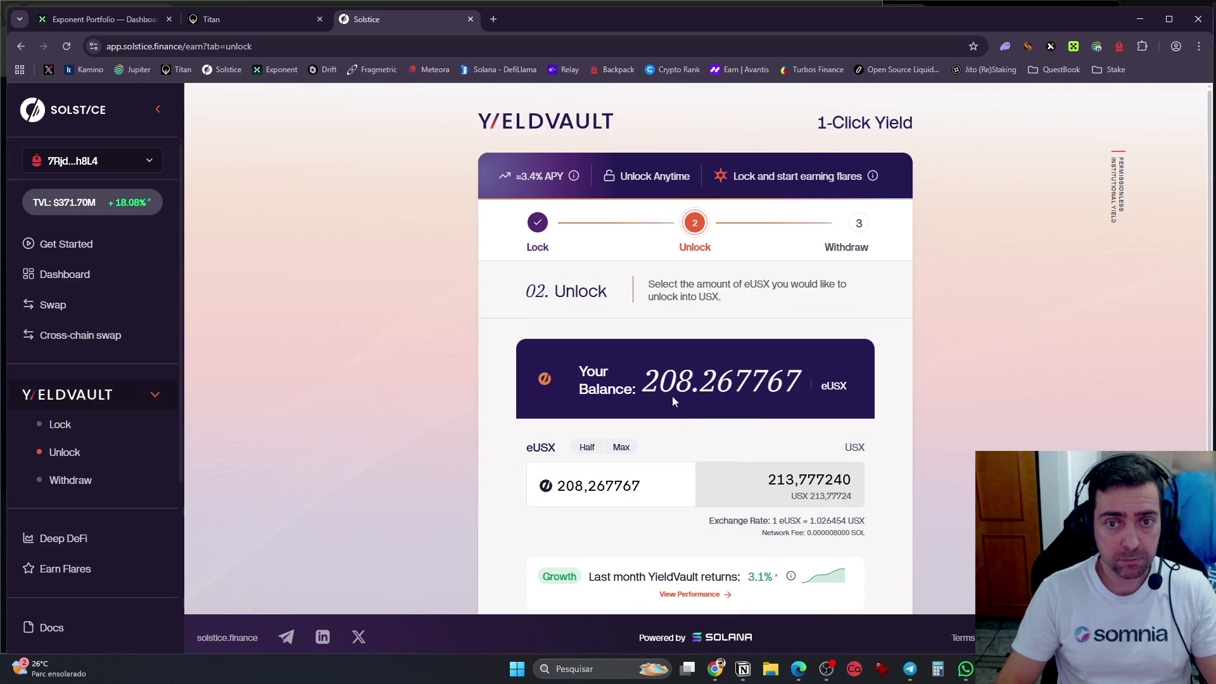
pyautogui.scroll(-3, 653, 462)
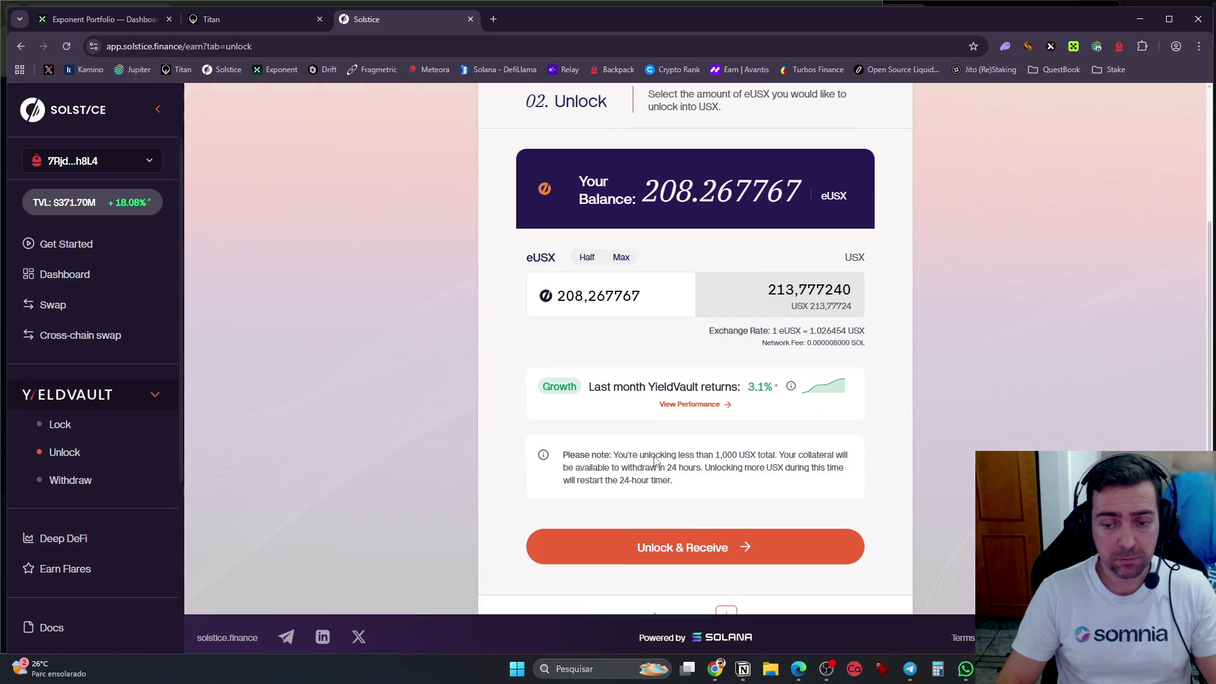
pyautogui.click(688, 555)
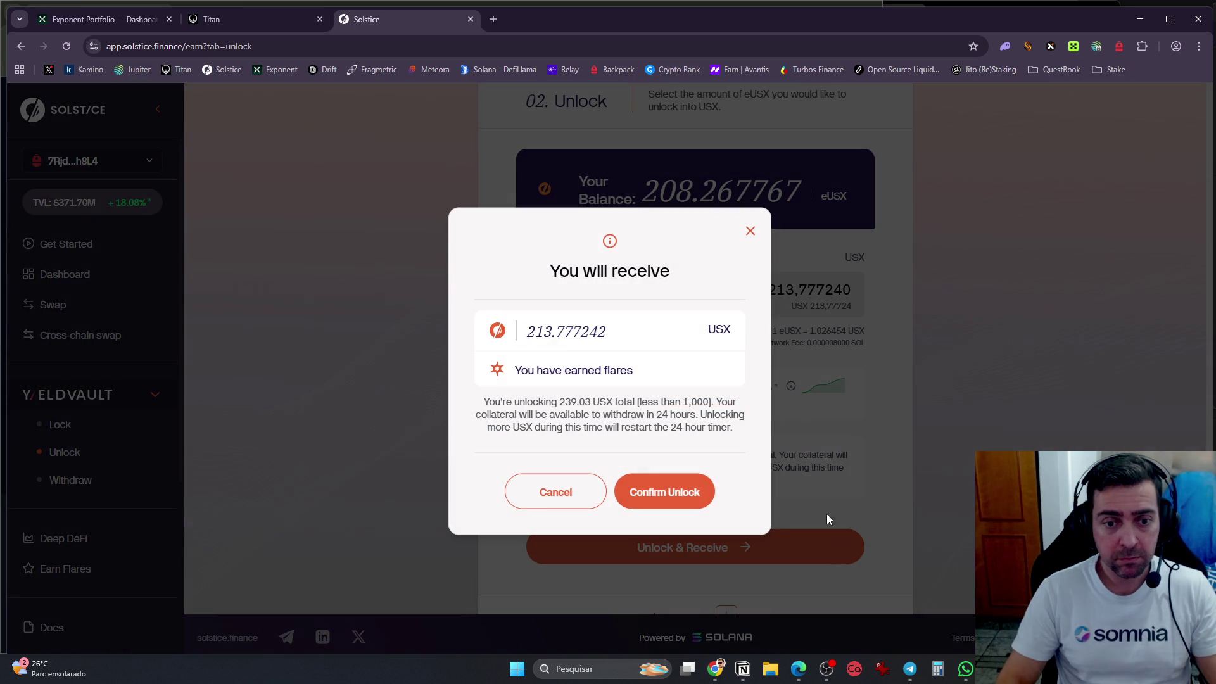
pyautogui.click(654, 492)
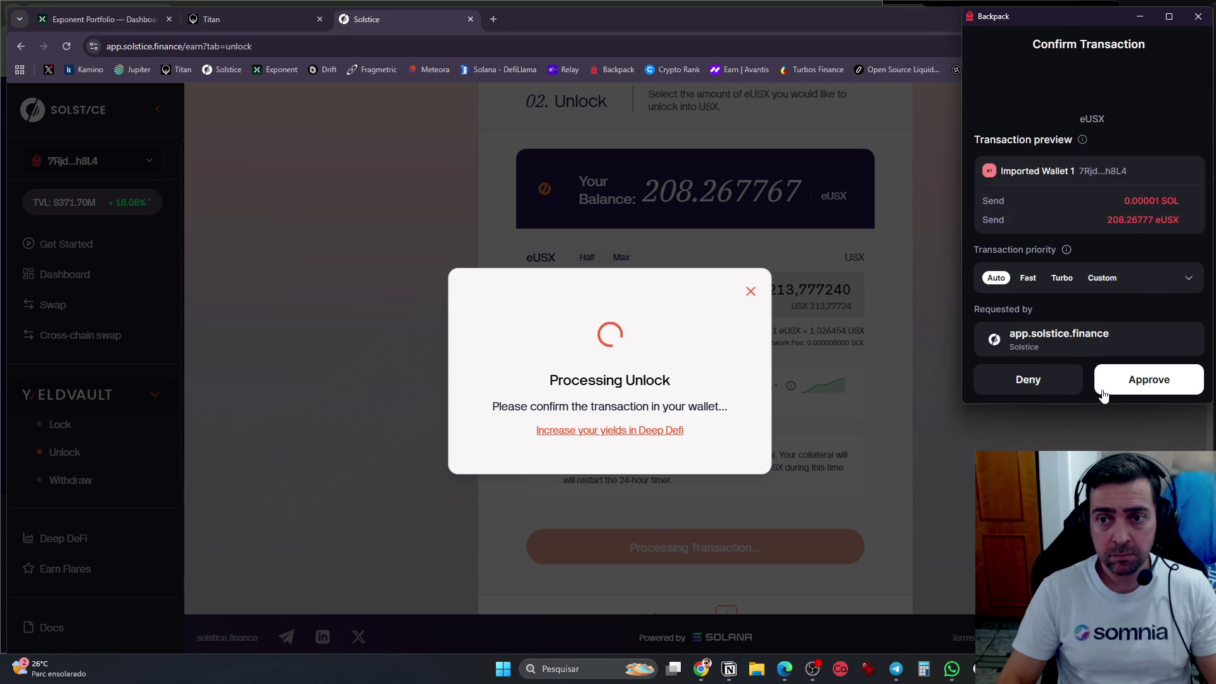
pyautogui.click(1164, 385)
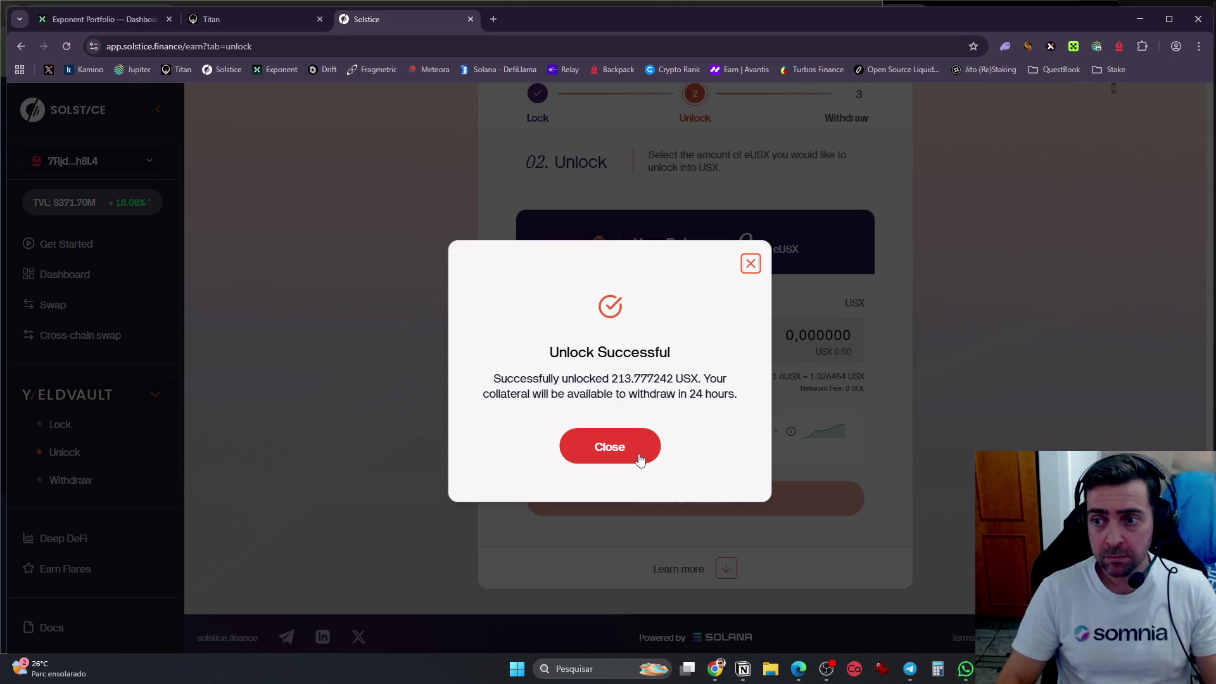
pyautogui.click(636, 459)
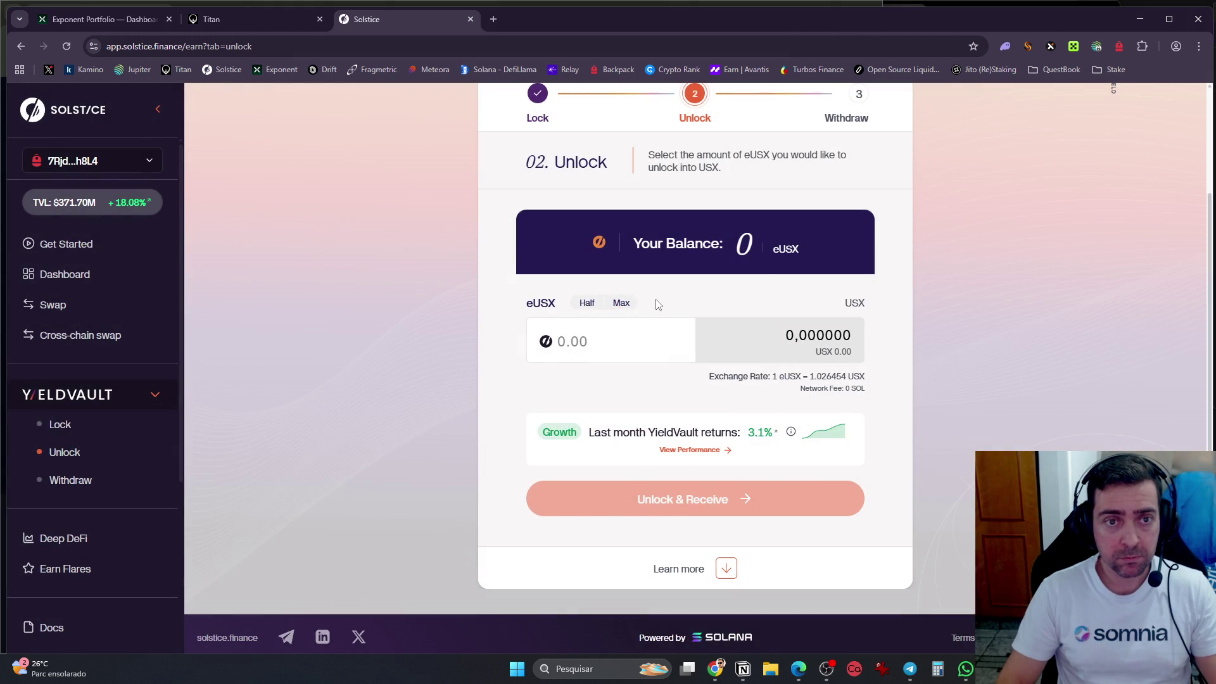
# - Review the wallet's token balances, then close the Solstice tab
pyautogui.scroll(2, 654, 302)
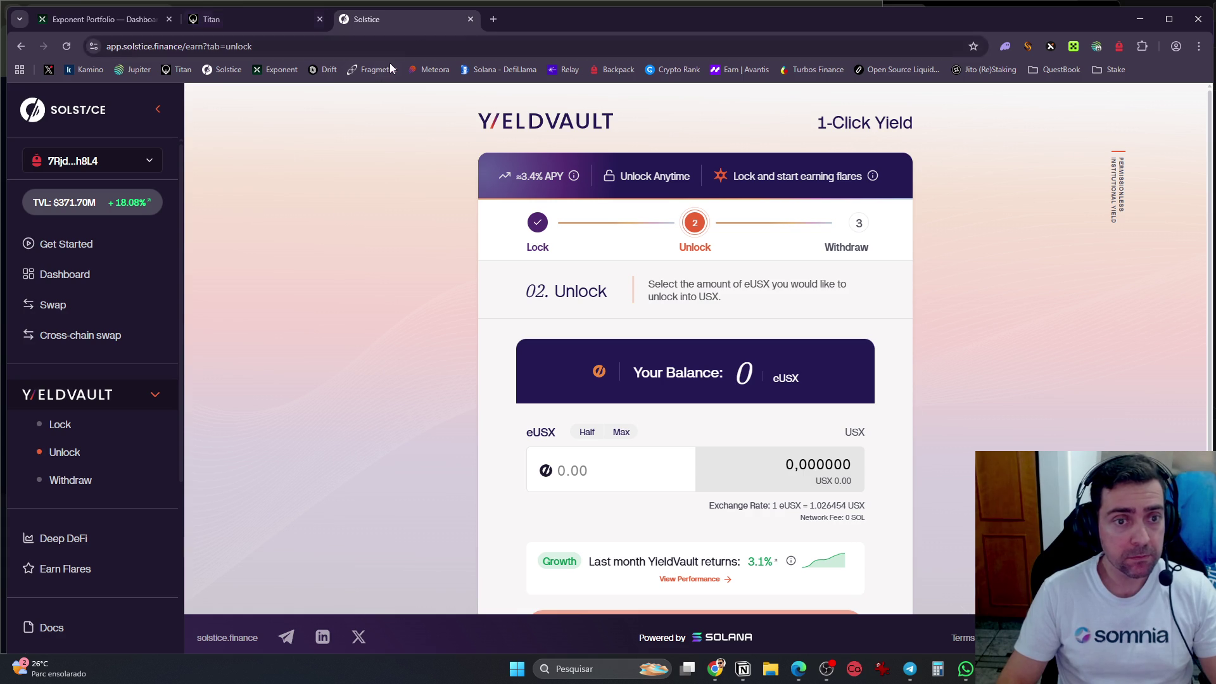
pyautogui.click(1005, 47)
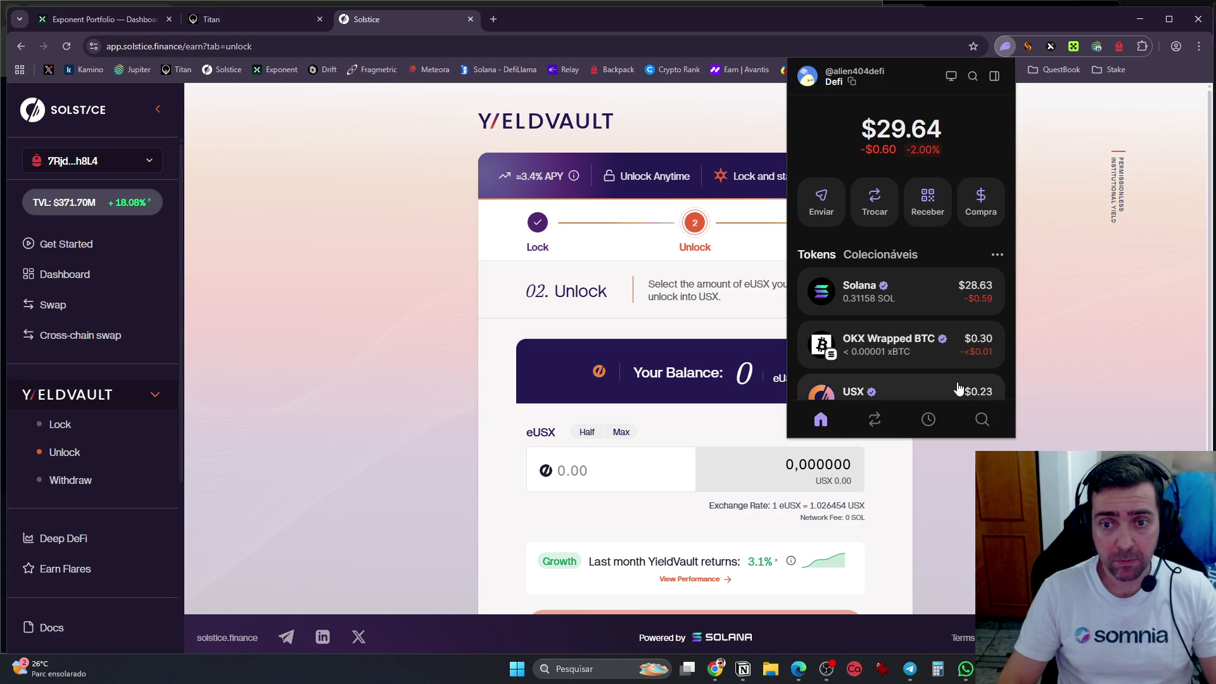
pyautogui.scroll(-5, 961, 380)
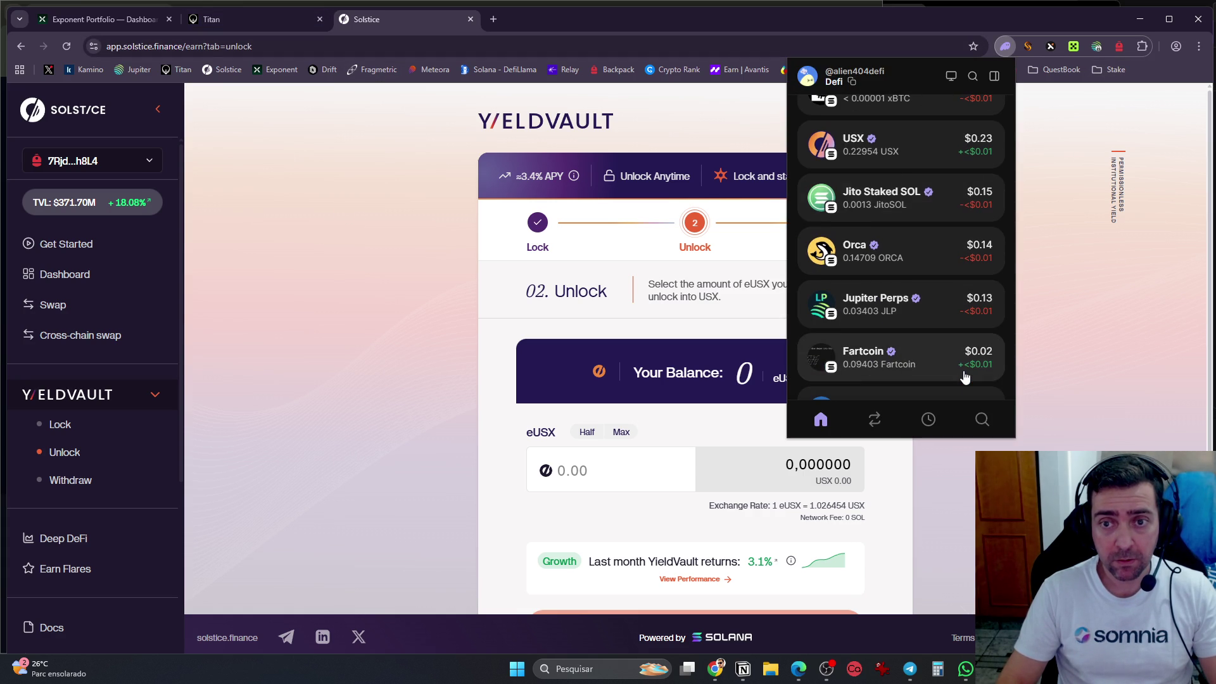
pyautogui.scroll(-2, 964, 377)
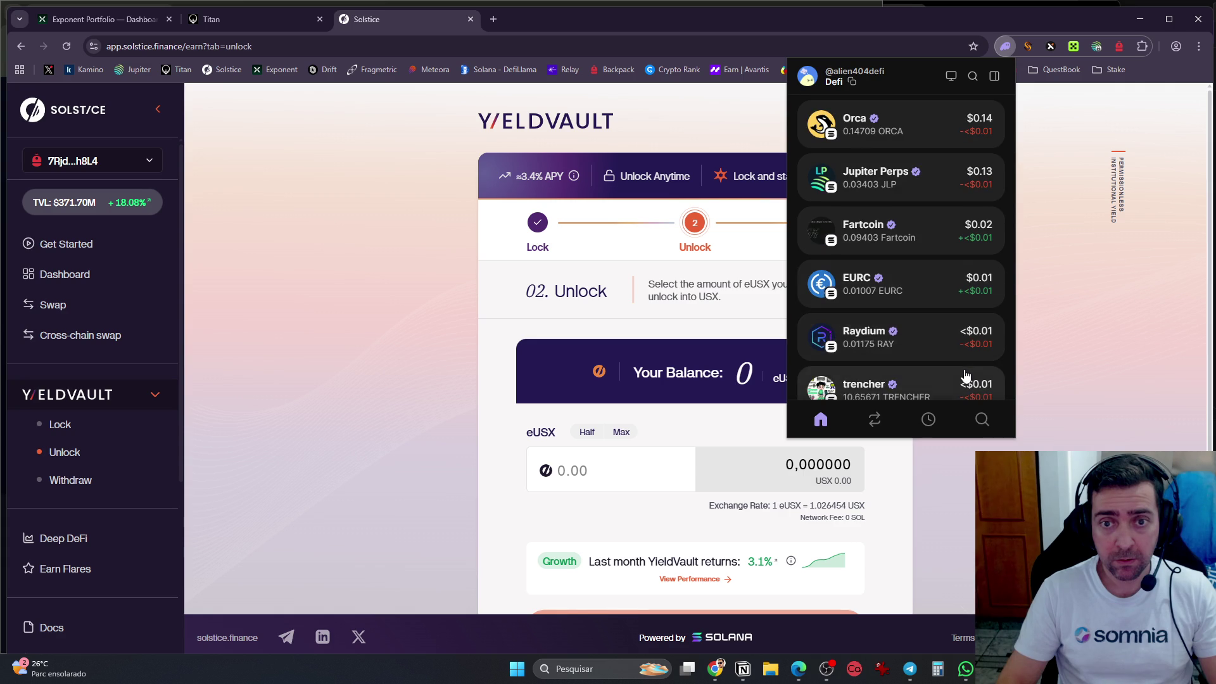
pyautogui.scroll(-1, 966, 377)
pyautogui.click(1077, 379)
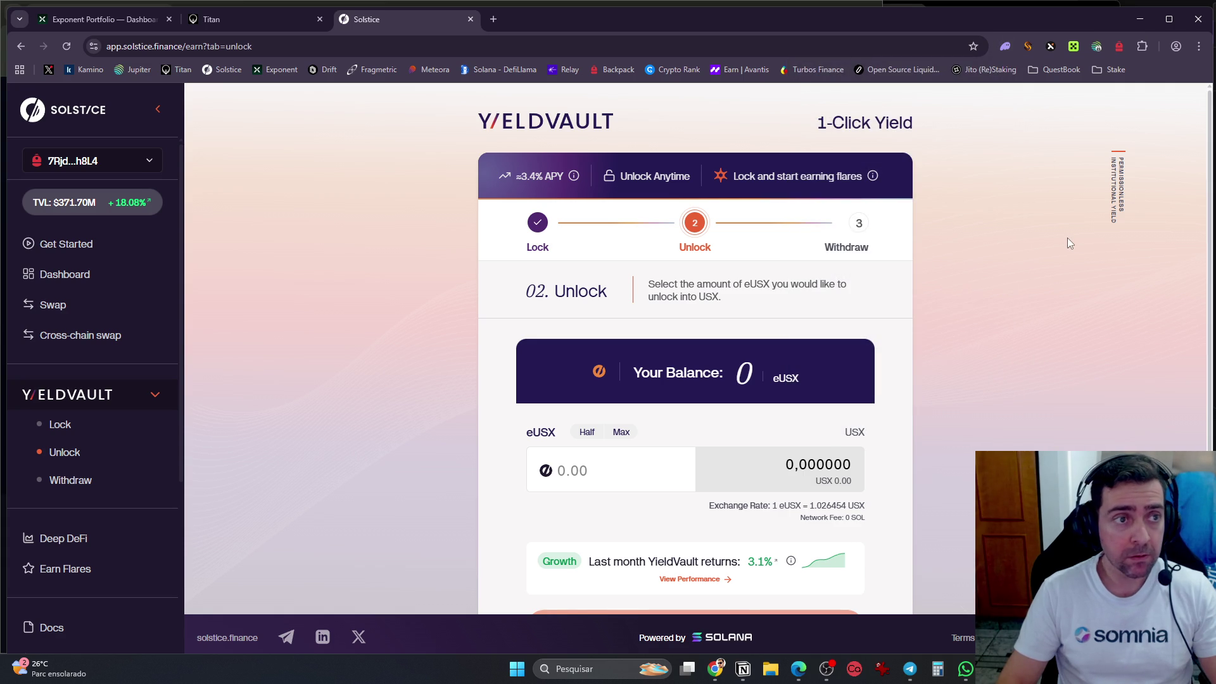
pyautogui.hotkey('ctrl', 'w')
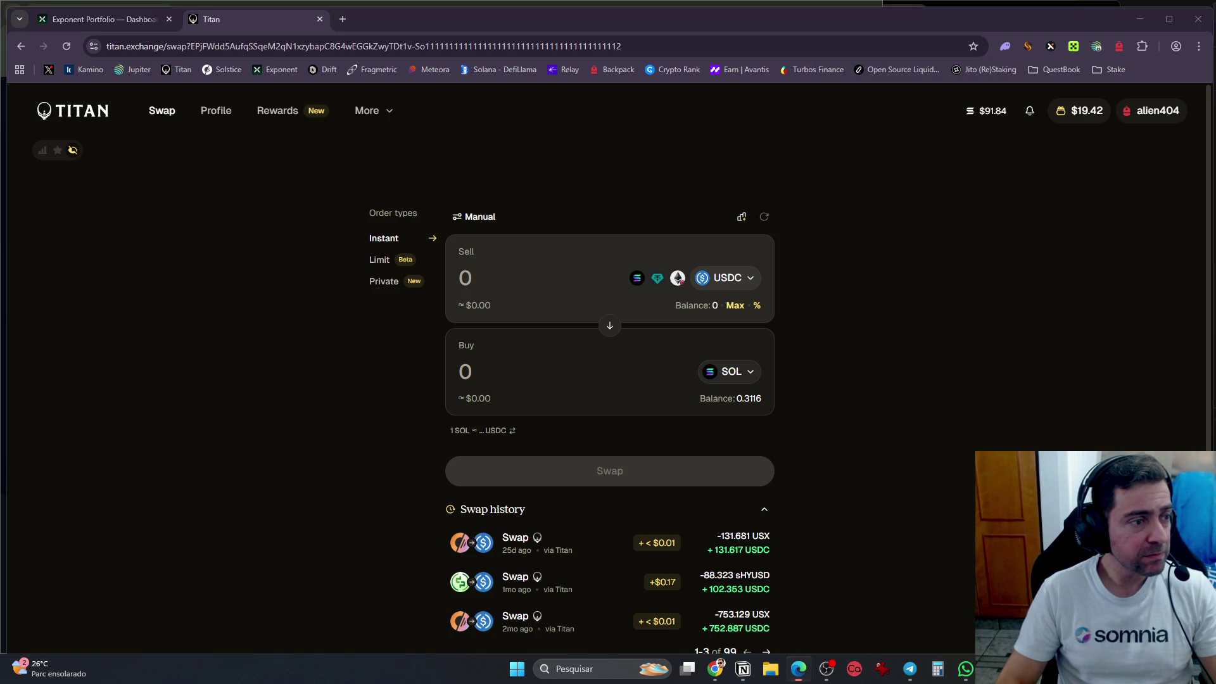
# - Reload Katana, open its Earn page, and reload the Earn page again
pyautogui.click(161, 347)
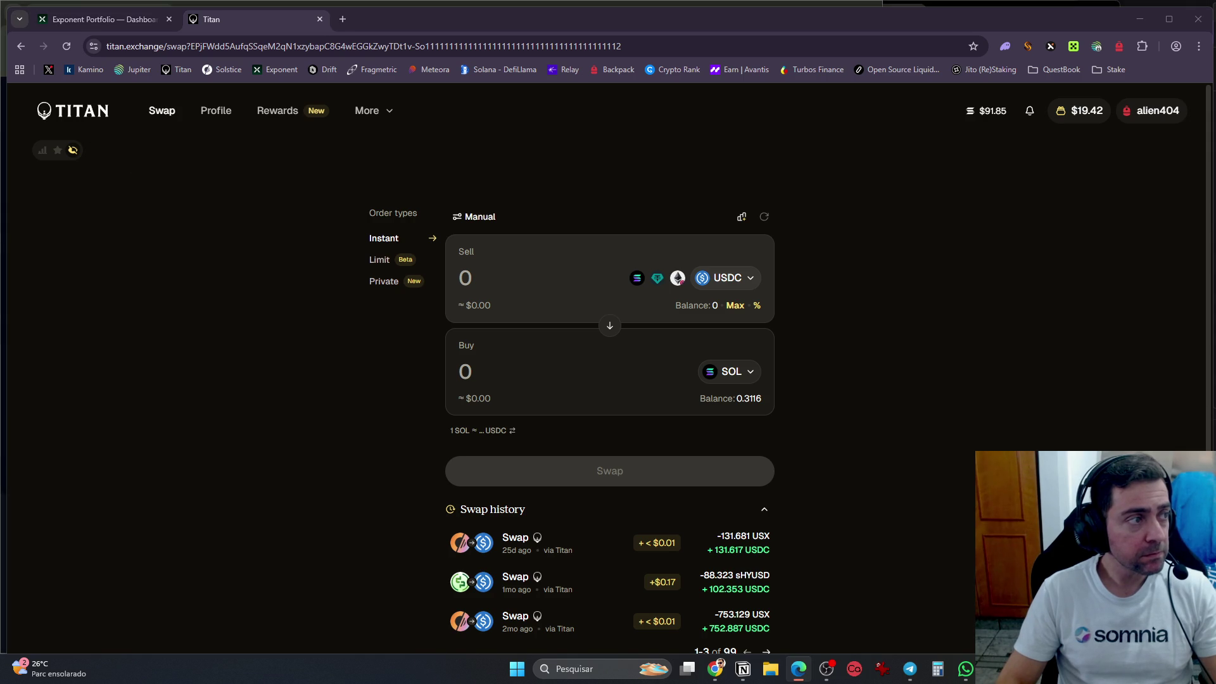
pyautogui.click(374, 441)
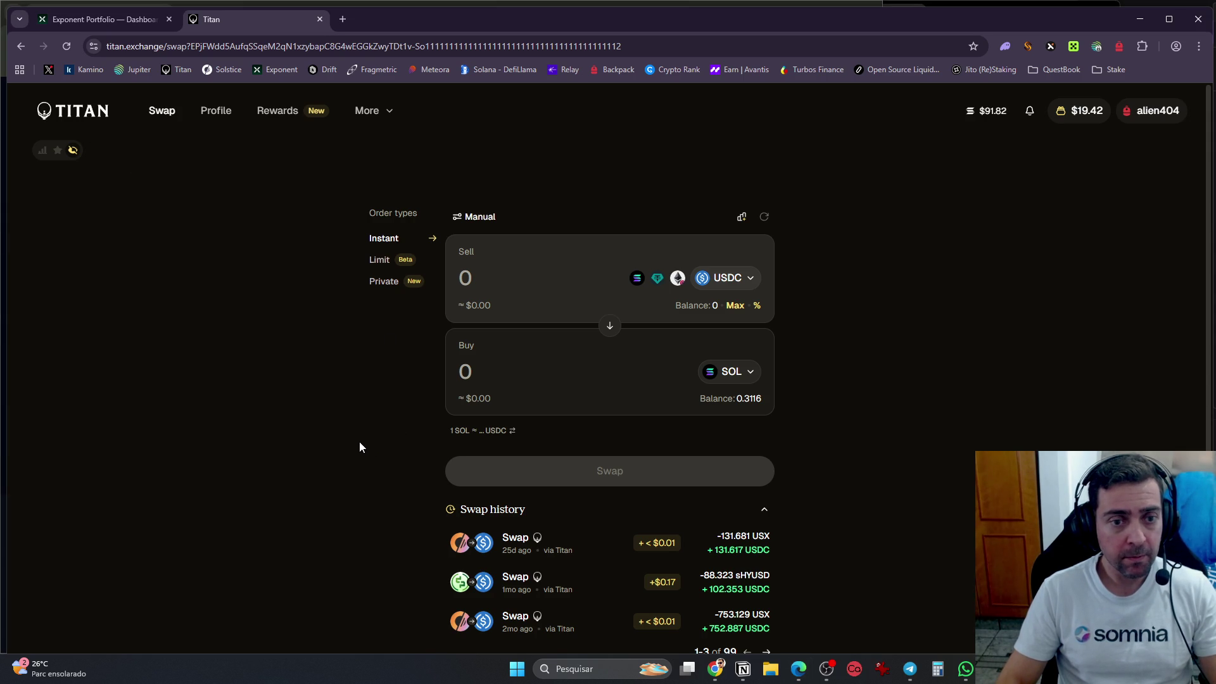
pyautogui.press('F5')
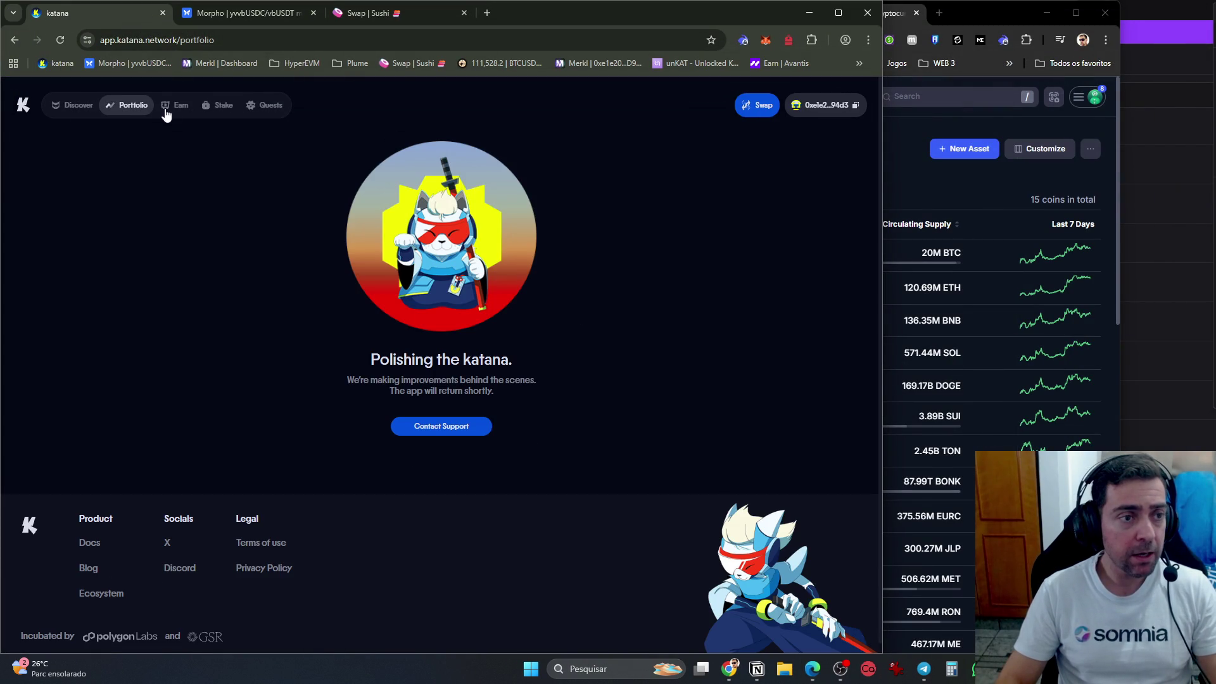
pyautogui.click(174, 106)
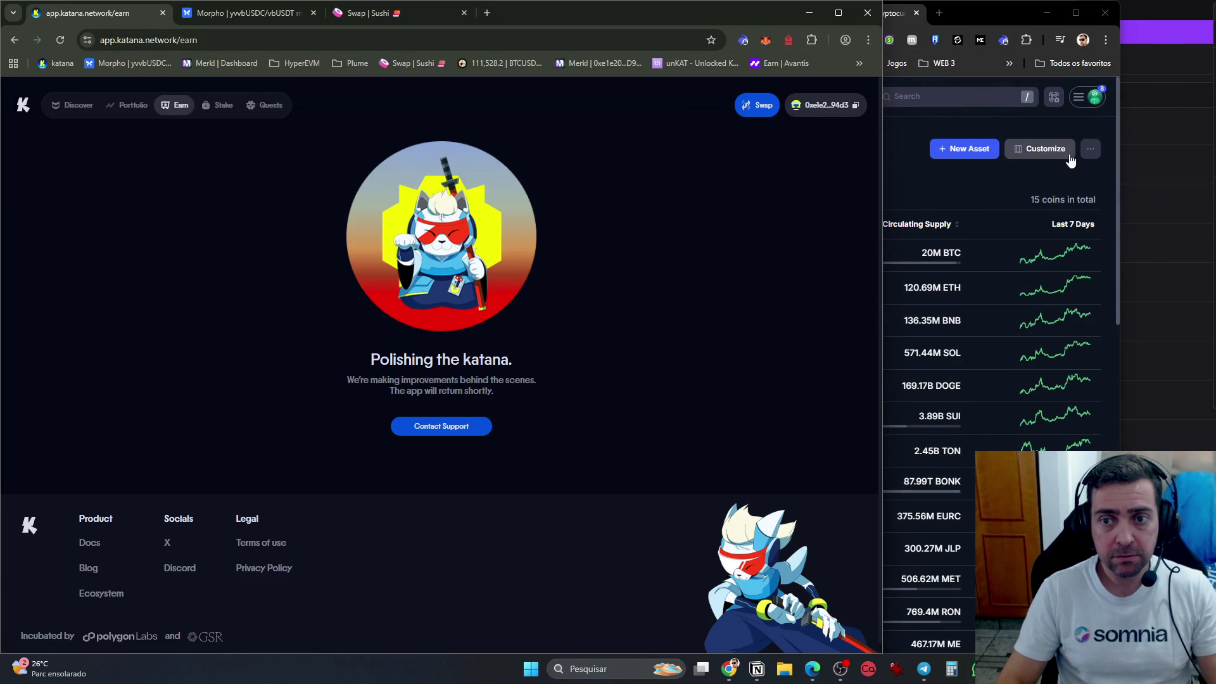
pyautogui.click(912, 141)
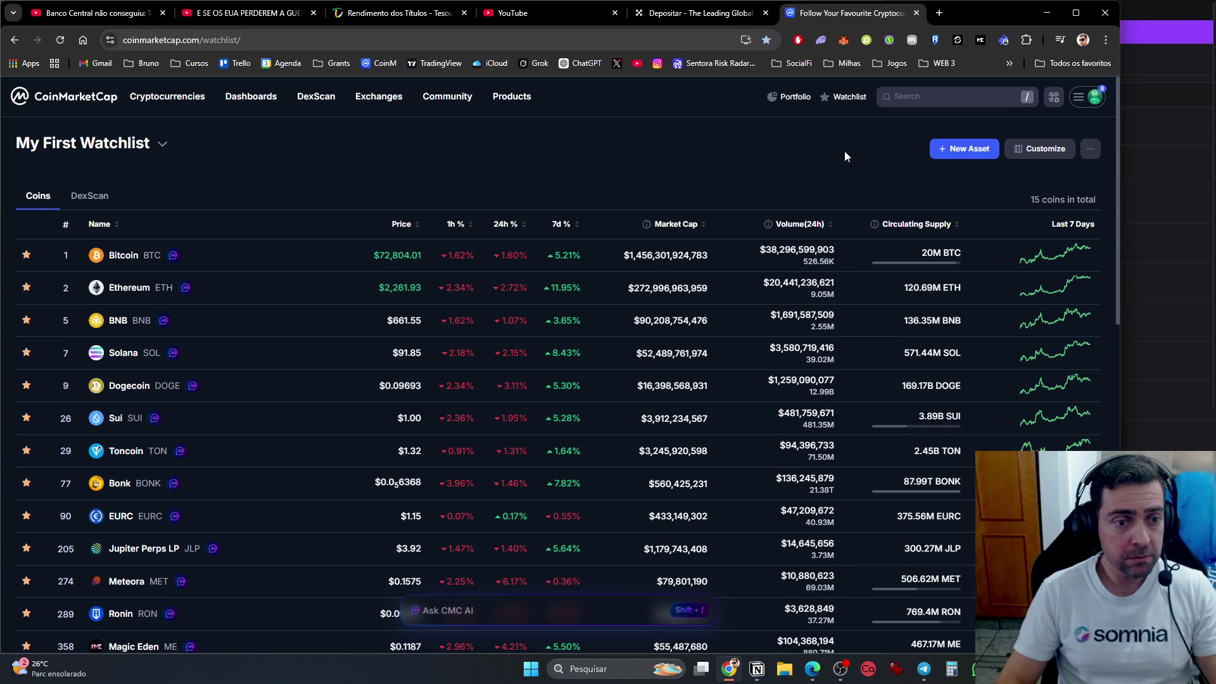
pyautogui.hotkey('alt', 'Tab')
pyautogui.press('F5')
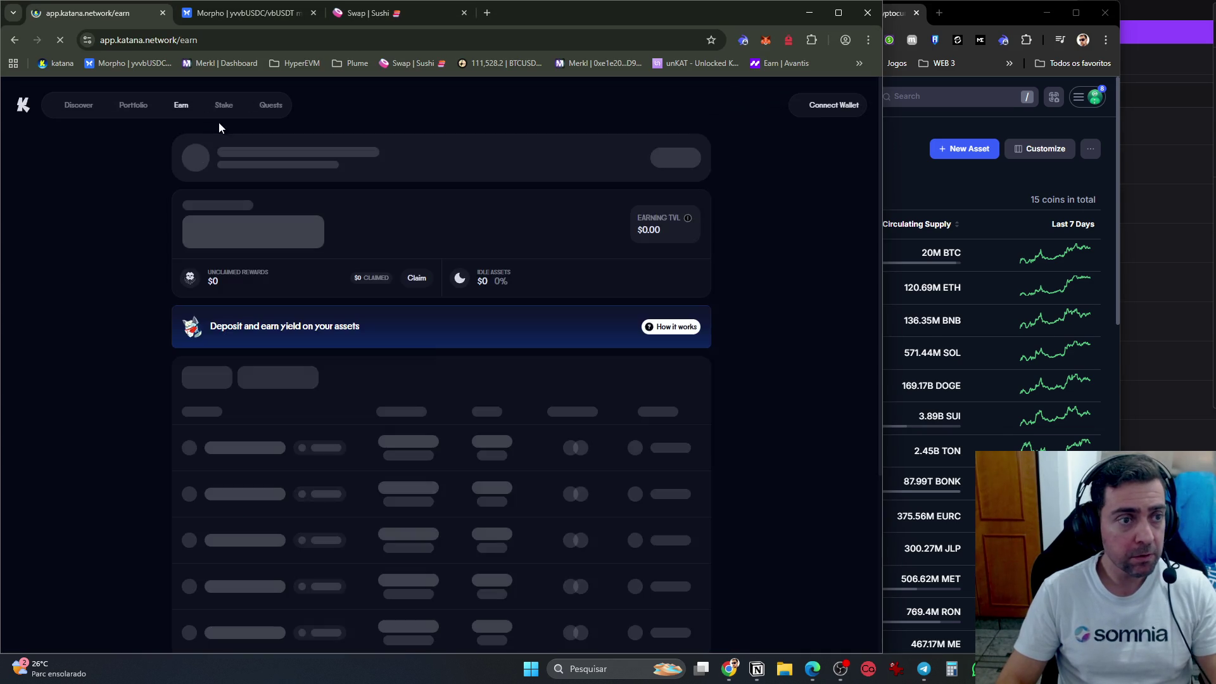
# - Bring the CoinMarketCap watchlist window in front of Katana
pyautogui.click(1059, 11)
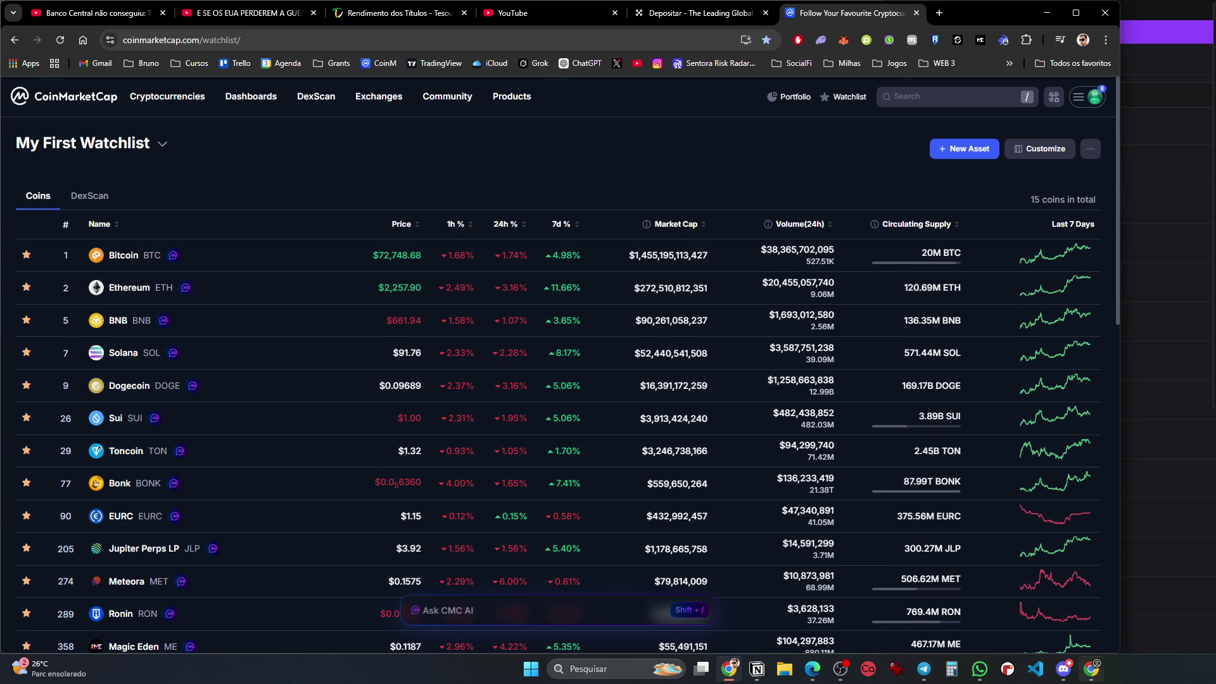
# - Attempt twice to connect MetaMask to Katana's Earn page
pyautogui.hotkey('alt', 'Tab')
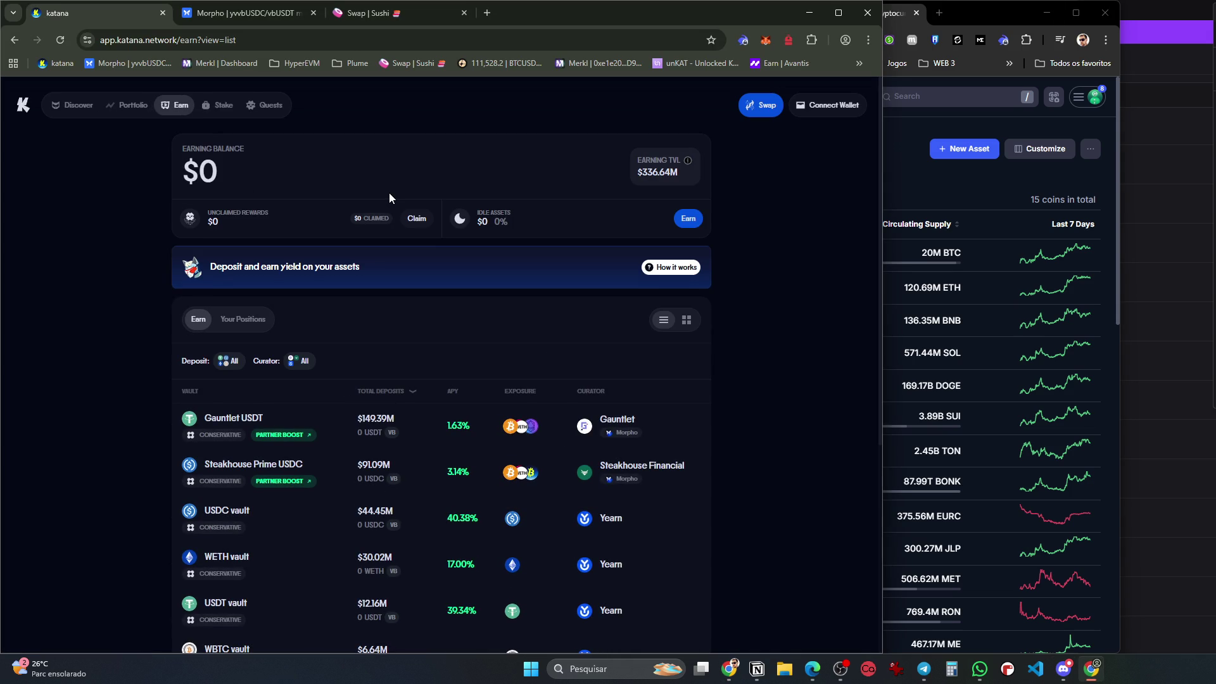
pyautogui.click(818, 107)
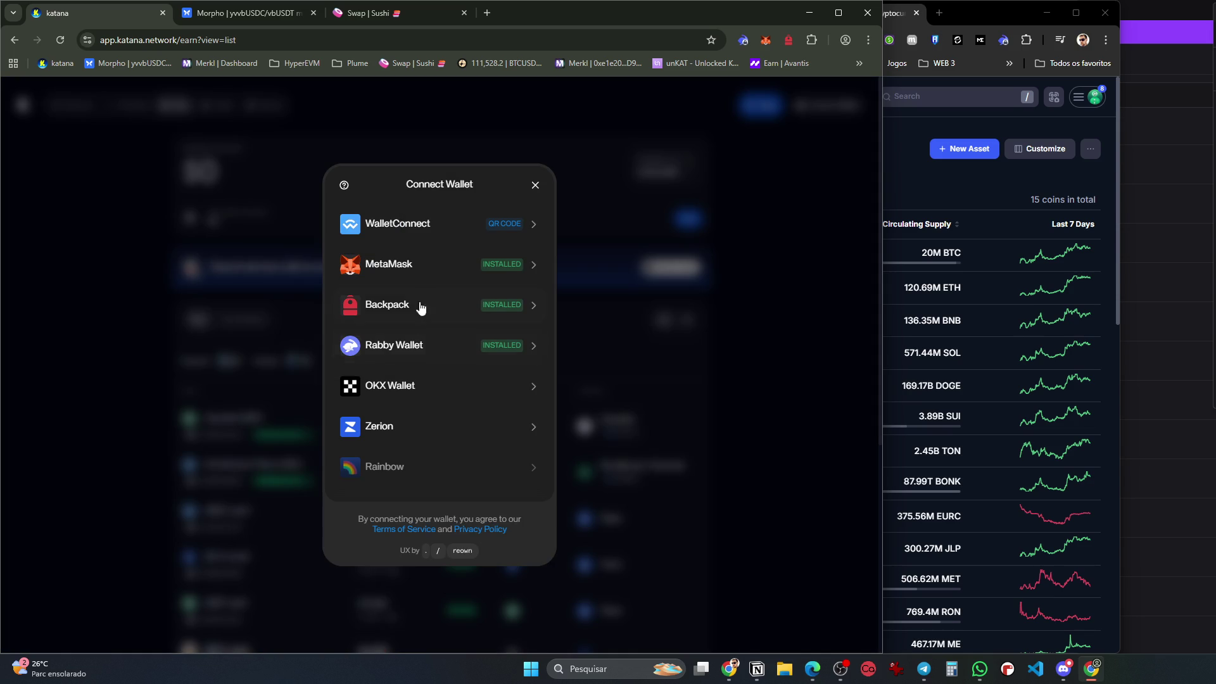
pyautogui.click(413, 266)
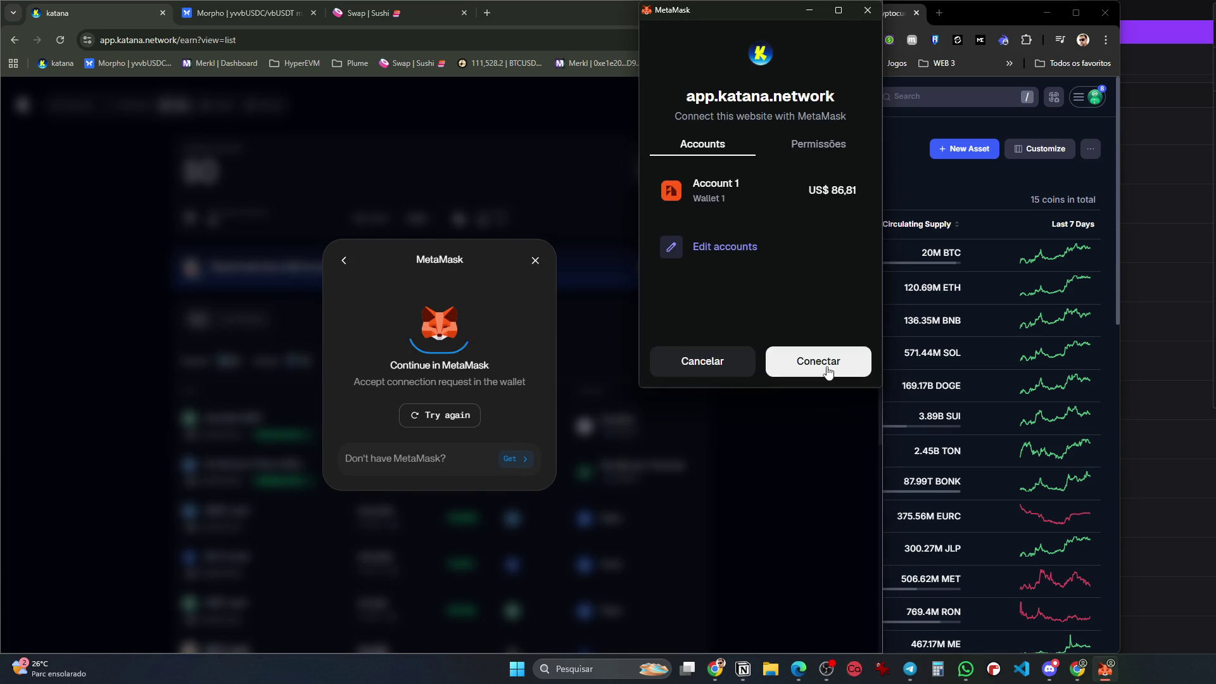
pyautogui.click(828, 371)
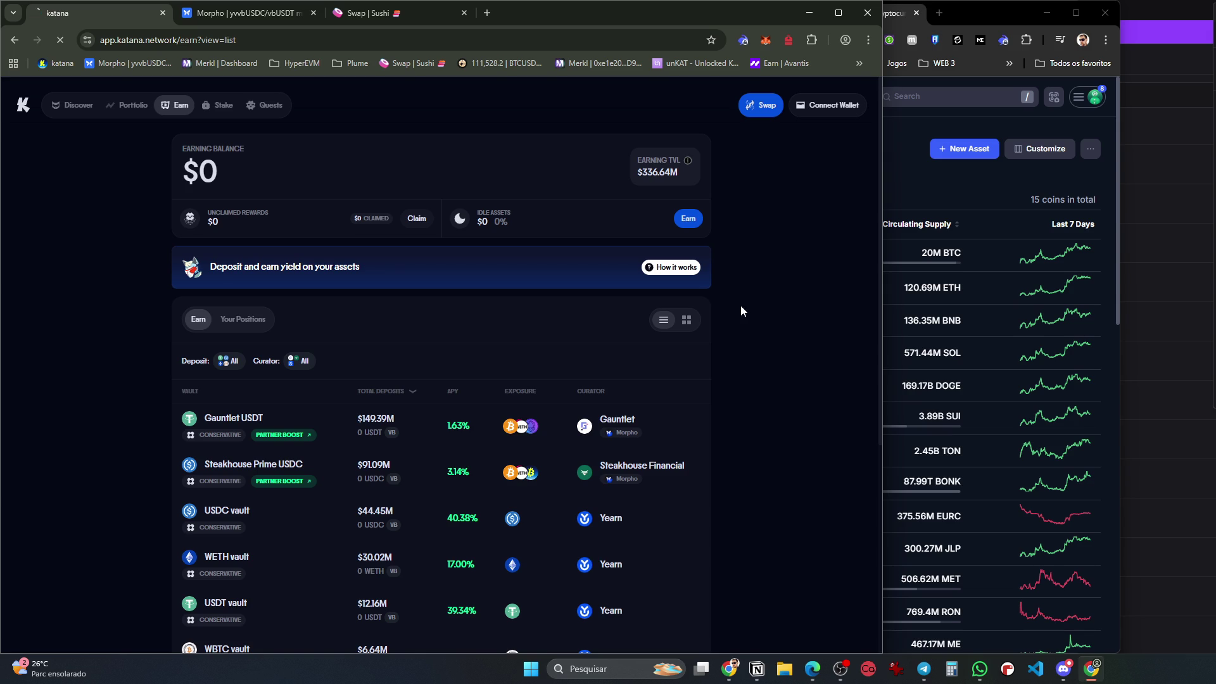
pyautogui.click(840, 114)
pyautogui.click(393, 264)
pyautogui.click(827, 362)
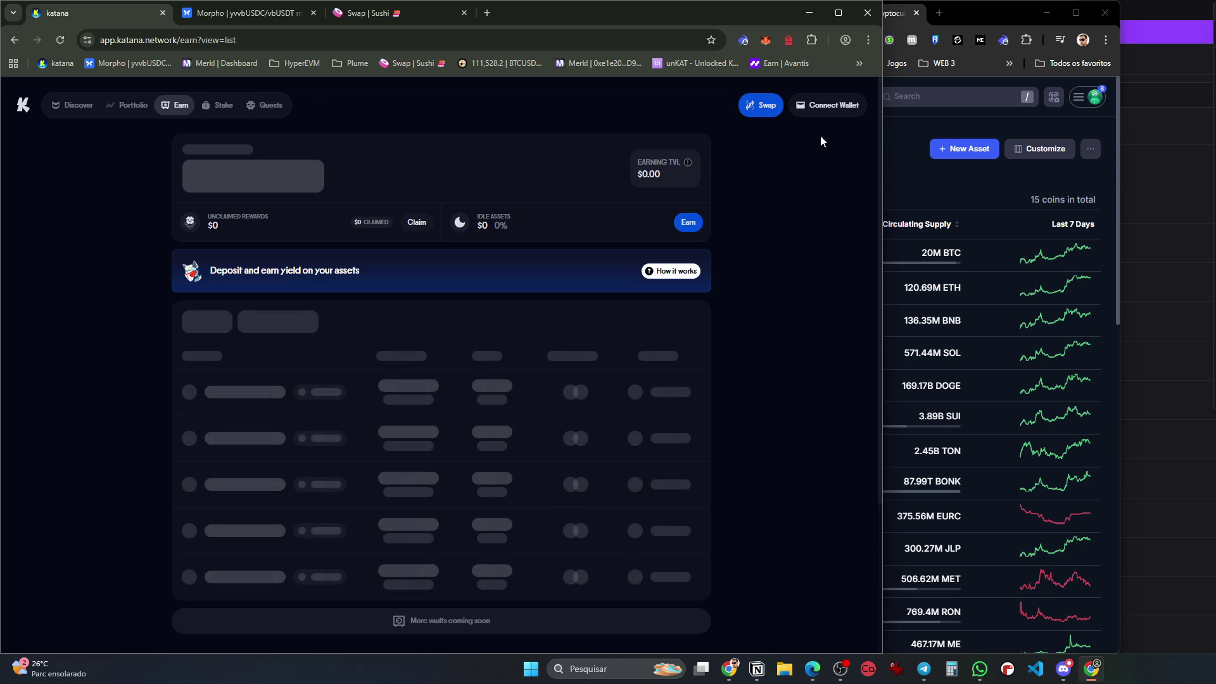
# - Connect MetaMask to Katana once more
pyautogui.click(826, 106)
pyautogui.click(431, 266)
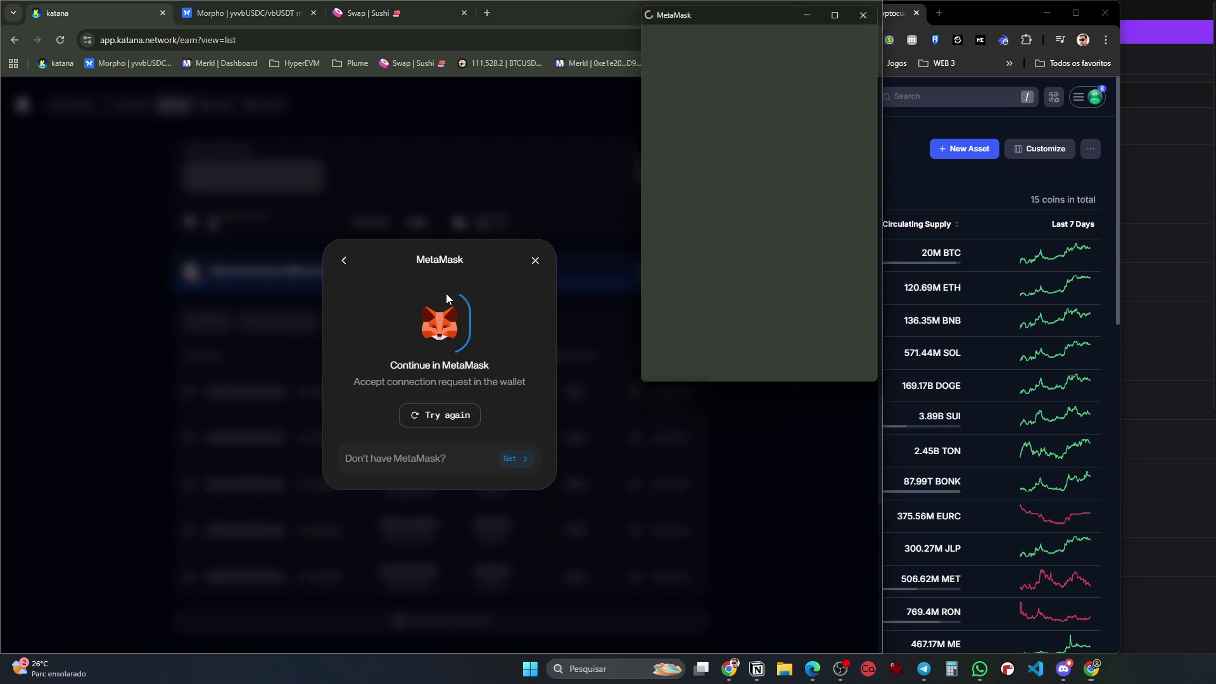
pyautogui.click(817, 363)
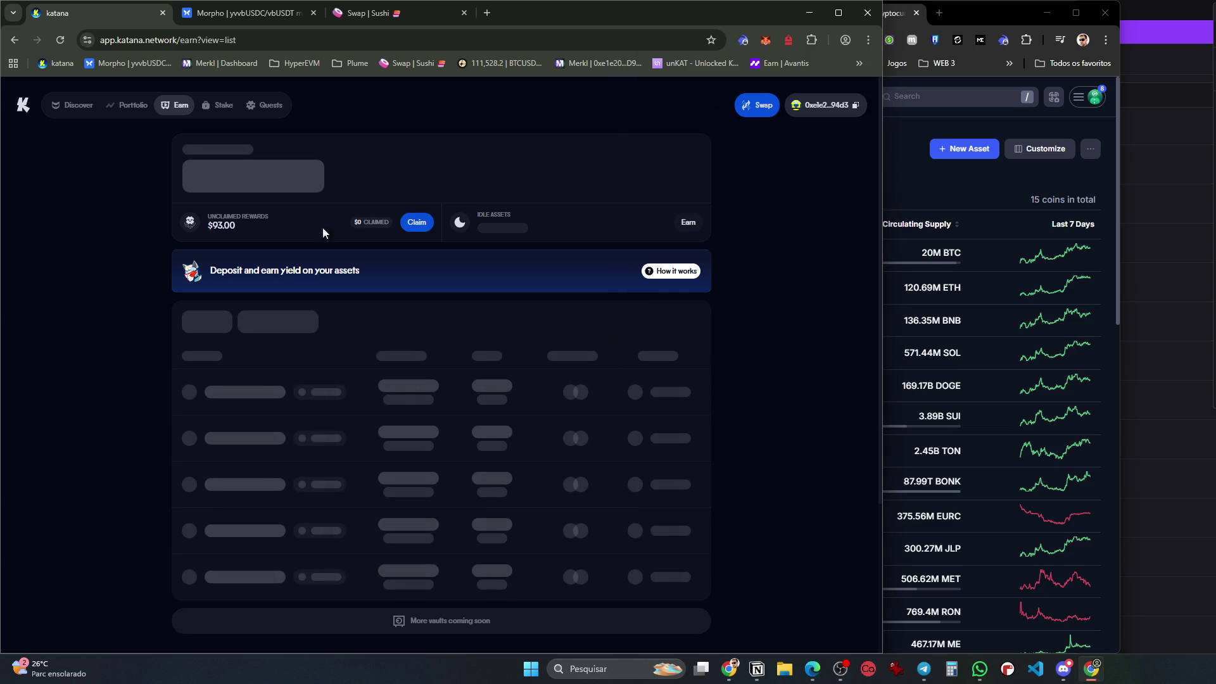
# - Claim the $93.00 of MORPHO, USDC and KAT rewards and confirm the transaction
pyautogui.click(418, 223)
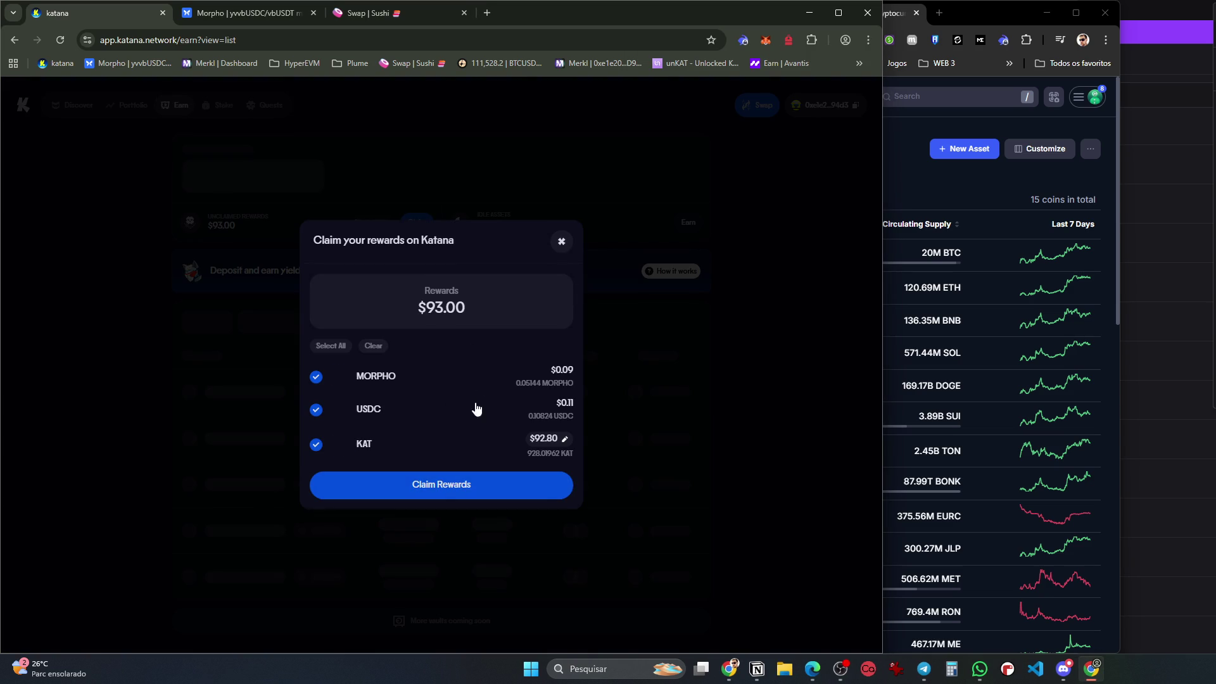
pyautogui.click(501, 494)
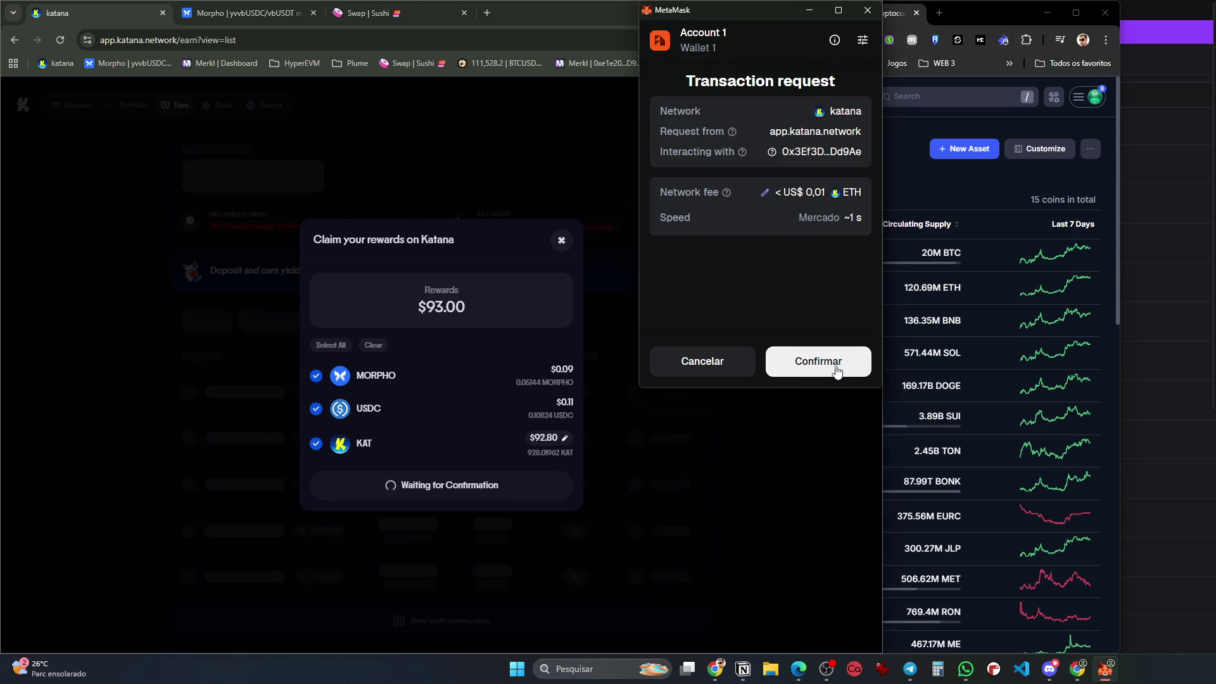
pyautogui.click(836, 370)
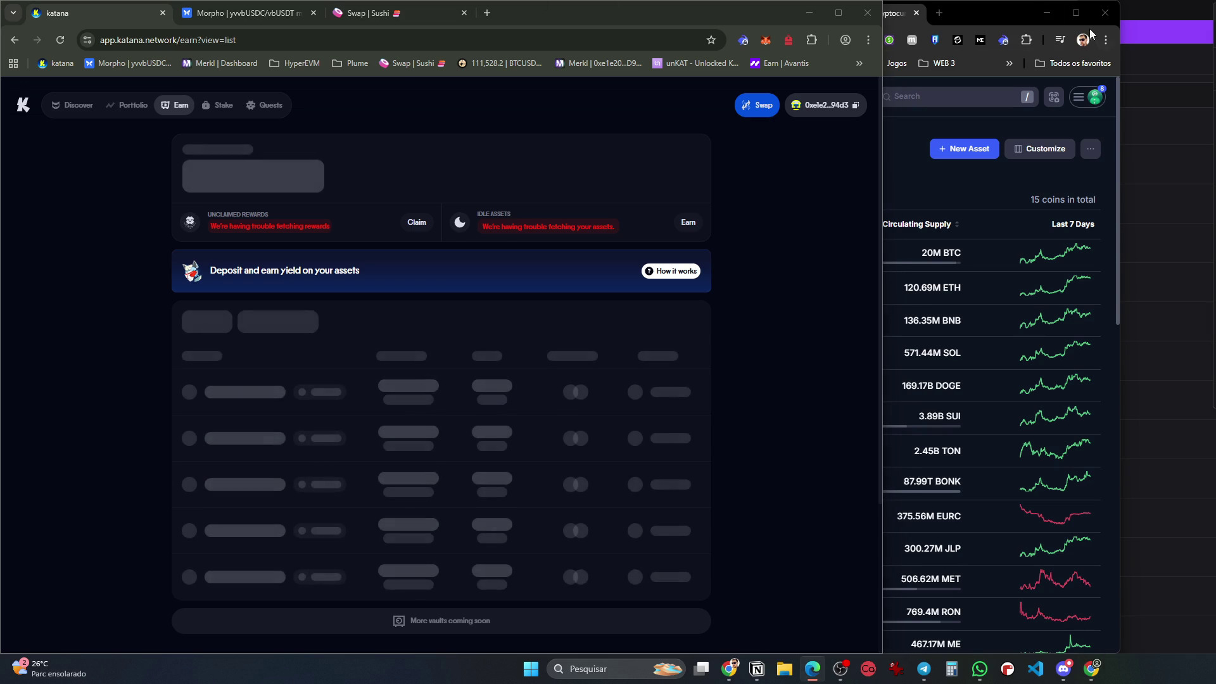
pyautogui.hotkey('alt', 'Tab')
pyautogui.hotkey('ctrl', '1')
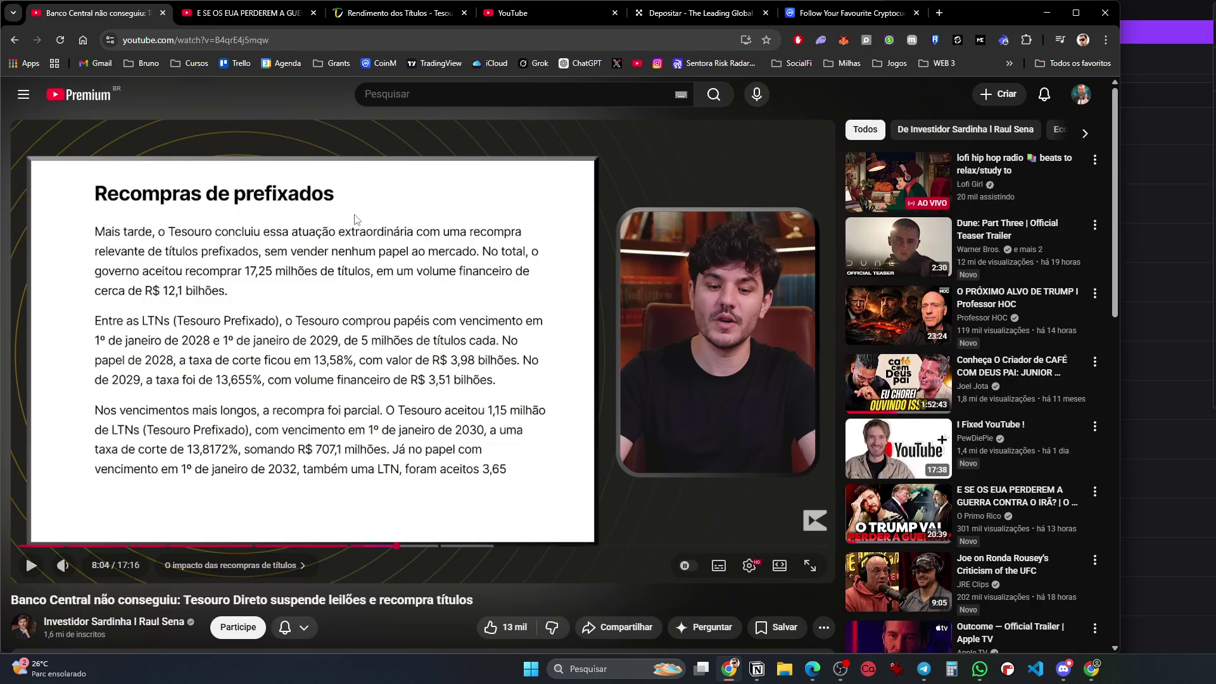
# - Play the Tesouro Direto video from 8:04 to about 10:17, pause it, then bring Katana's Earn page forward
pyautogui.click(353, 218)
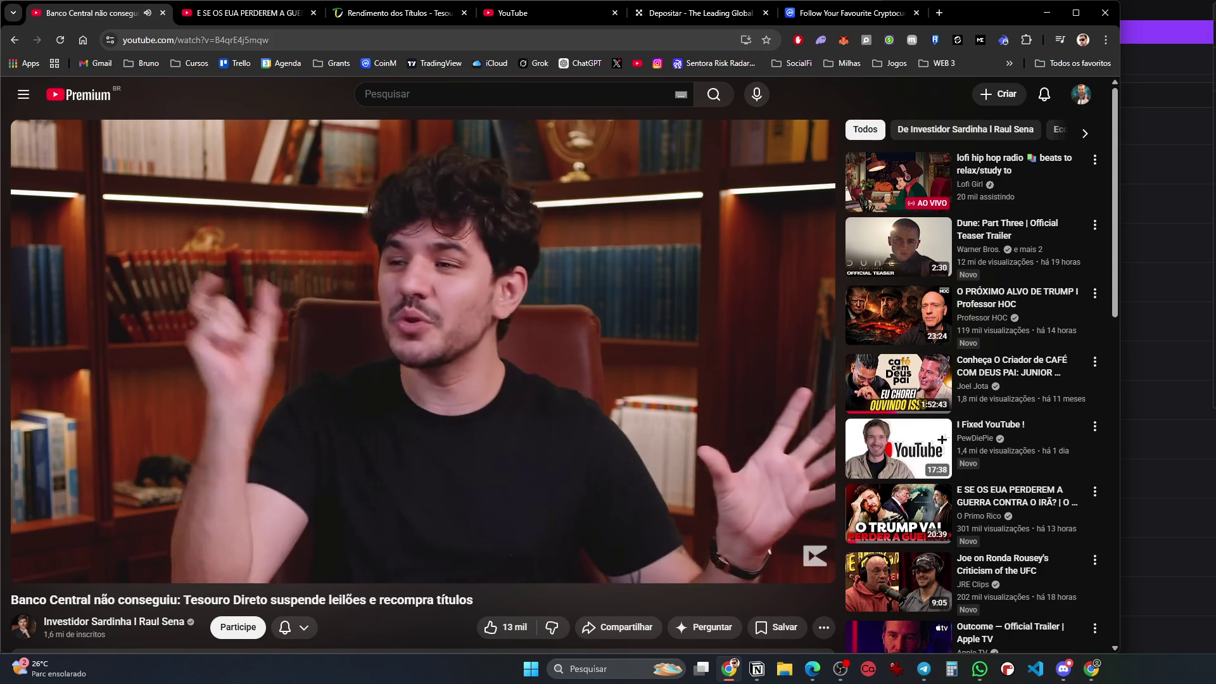
pyautogui.click(495, 375)
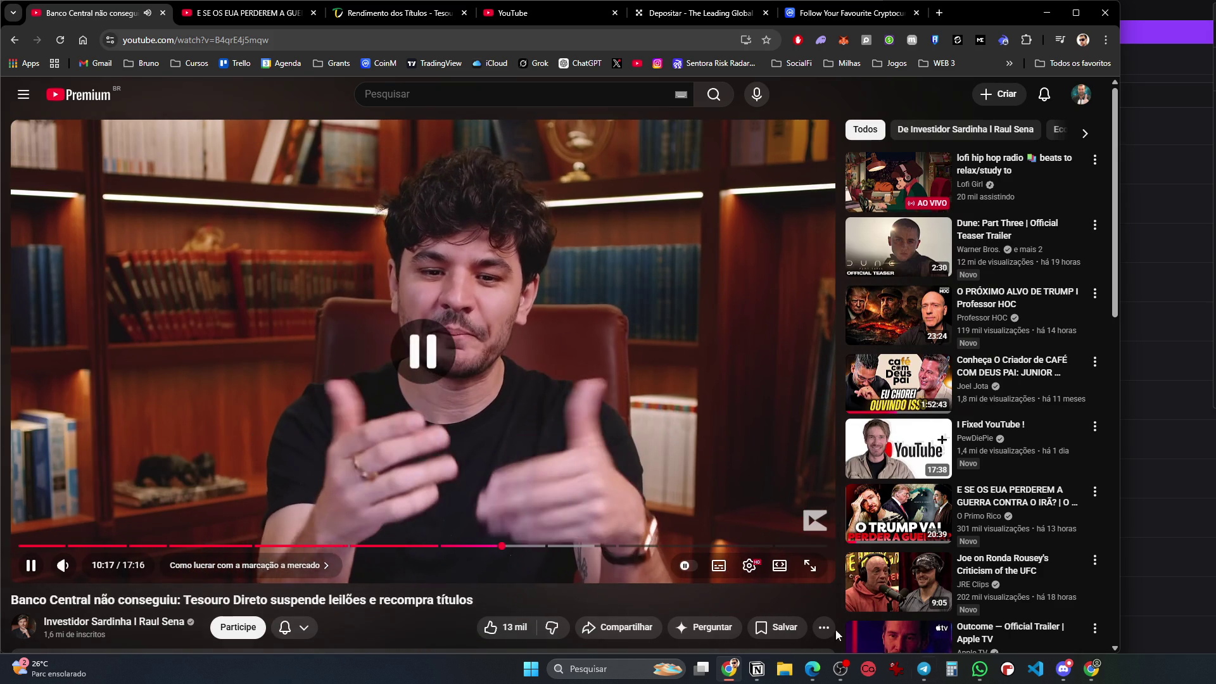
pyautogui.click(1087, 670)
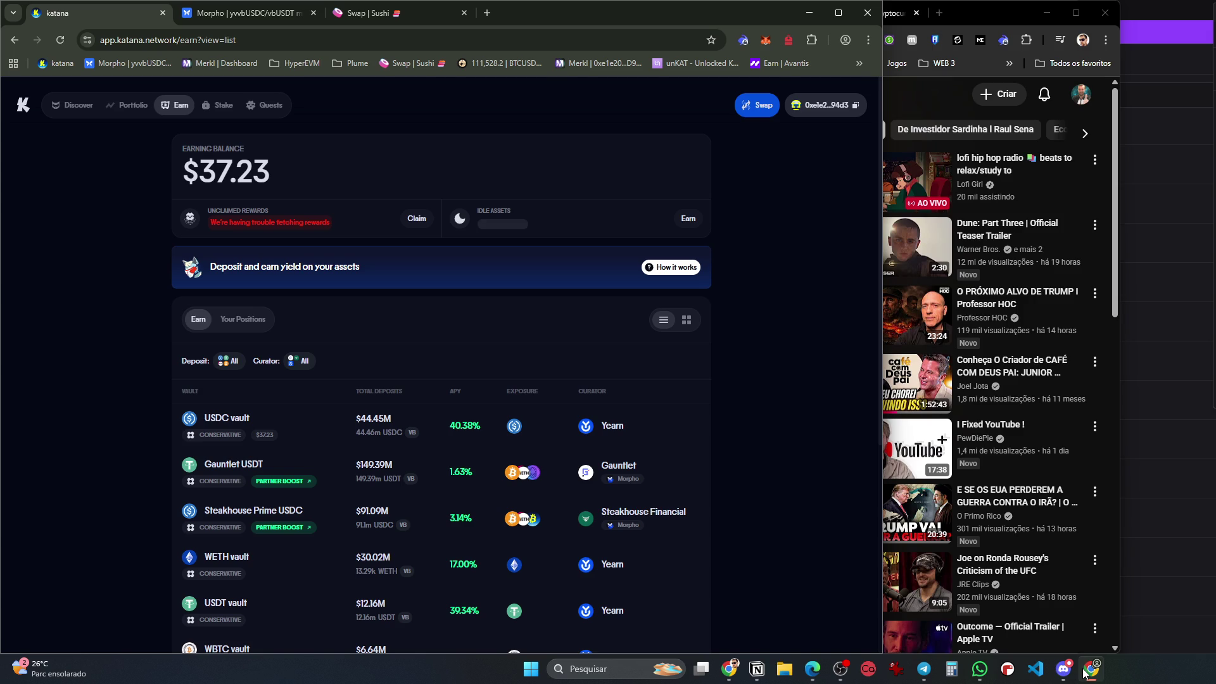
# - Set the Sushi swap to sell the full 928.0196 KAT for about 13.24 USDC and approve KAT spending
pyautogui.click(432, 13)
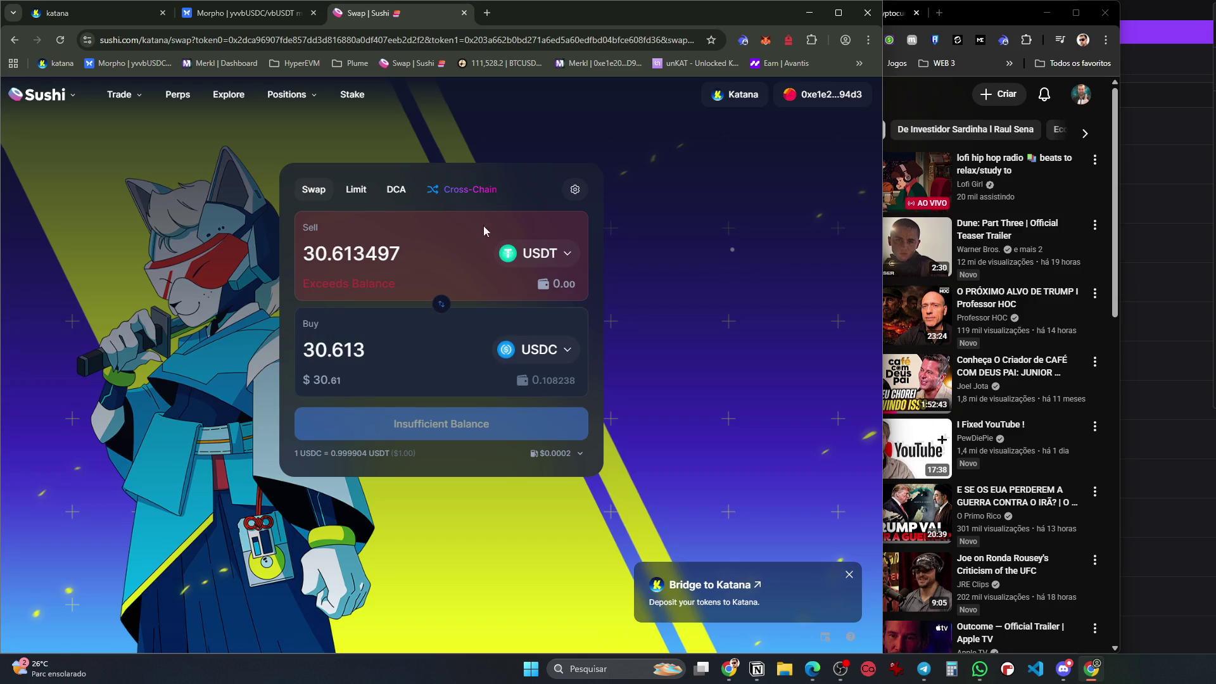
pyautogui.click(552, 251)
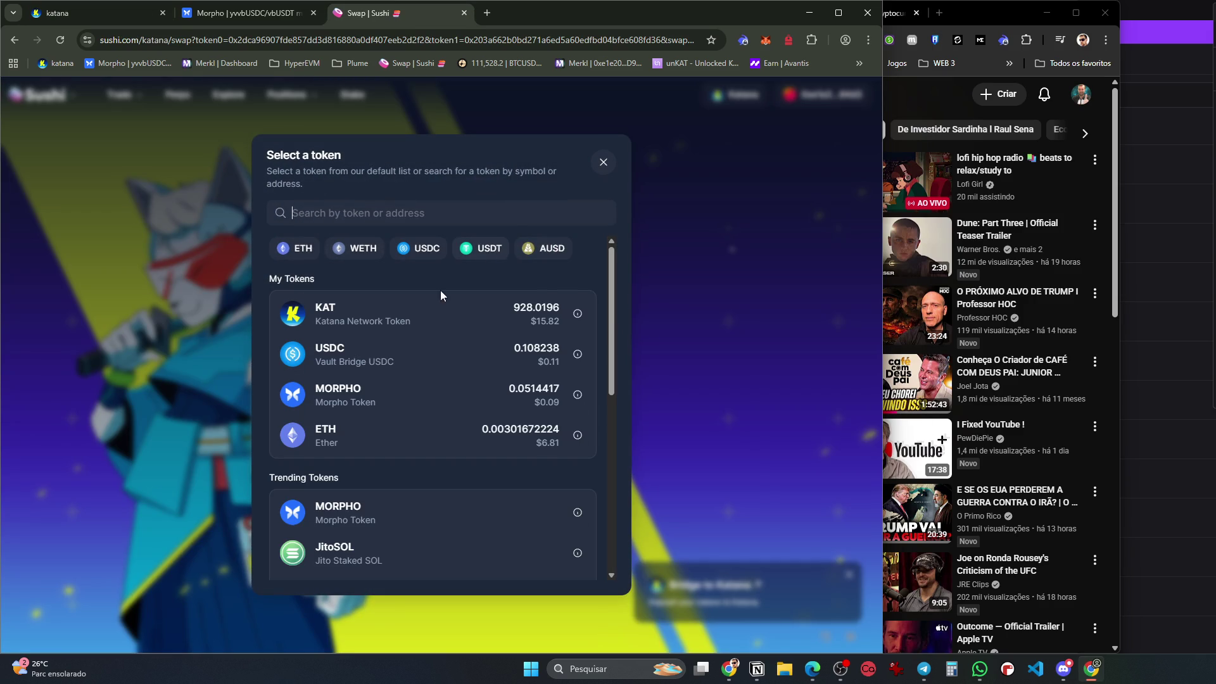
pyautogui.click(448, 313)
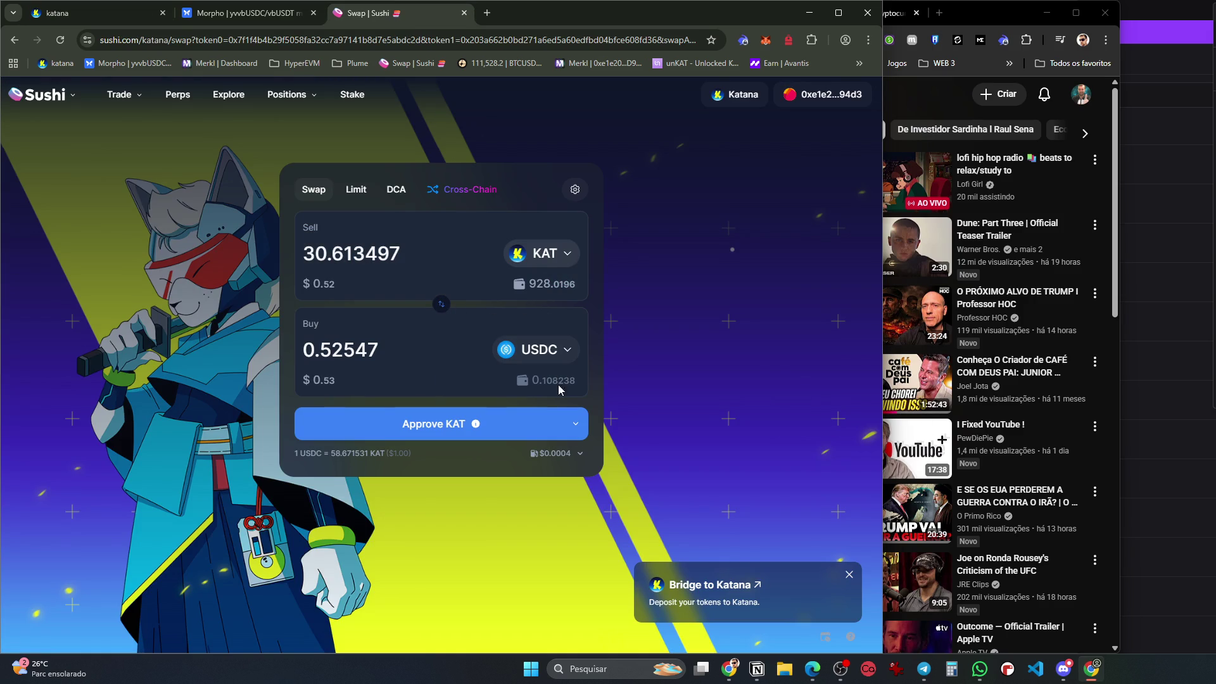
pyautogui.click(552, 284)
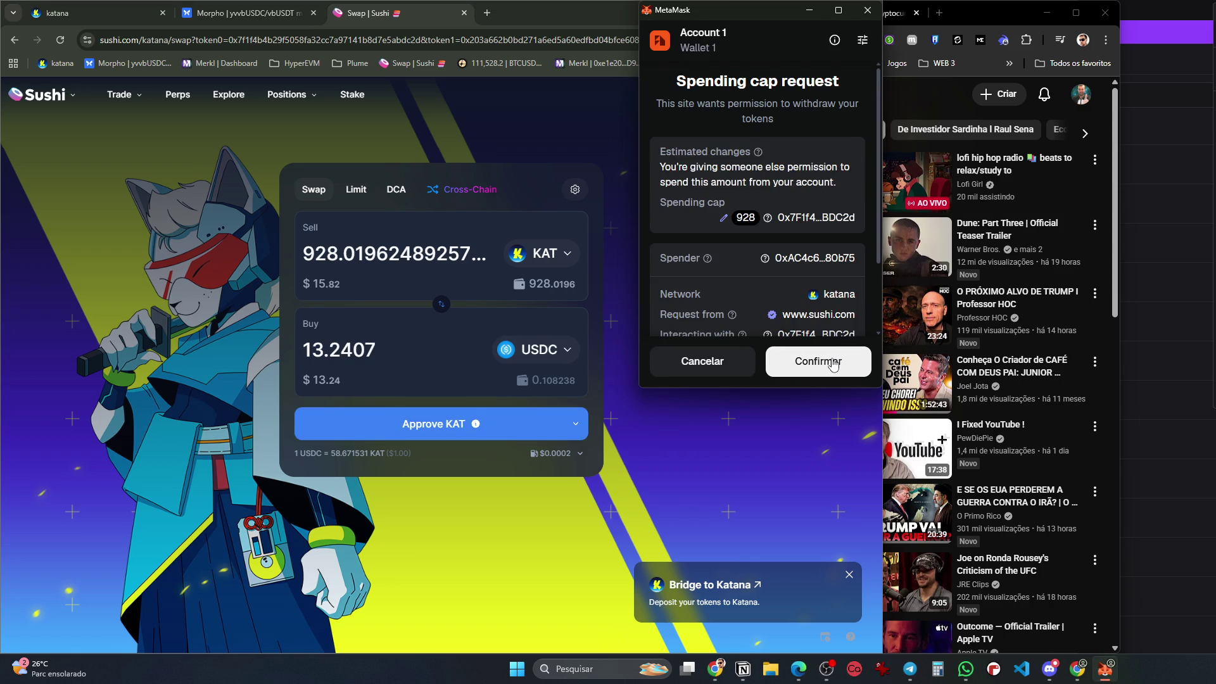
pyautogui.click(833, 365)
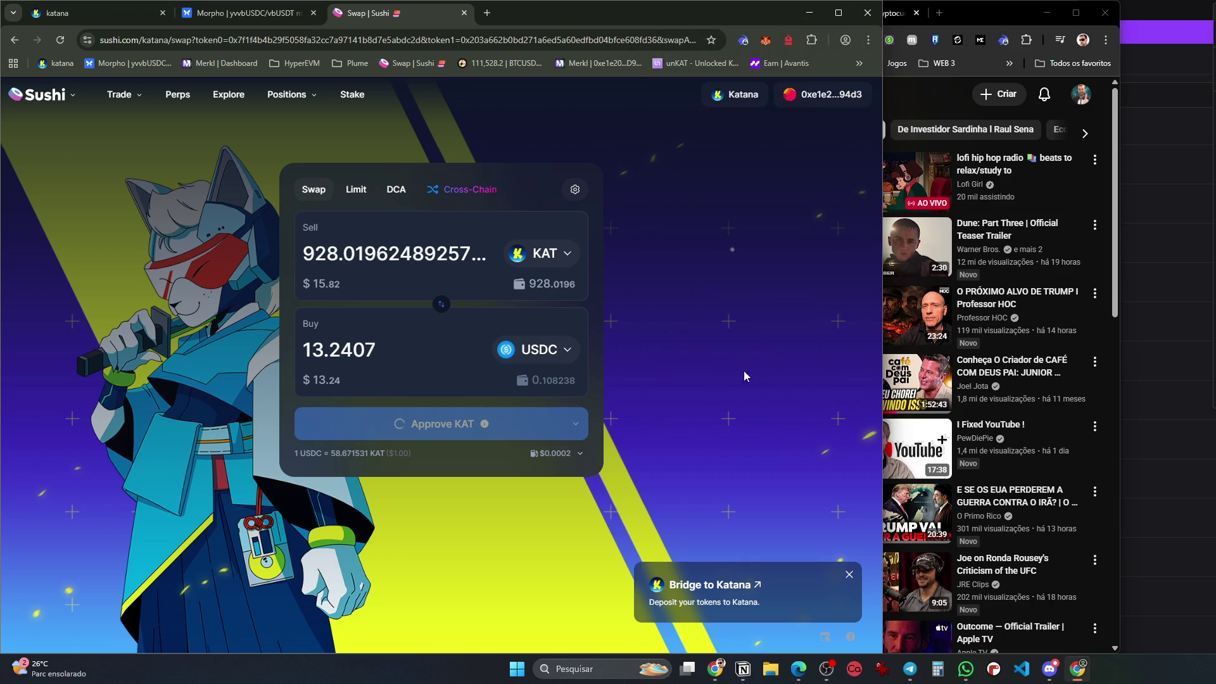
# - Open the USDC Vault from Katana's Portfolio, showing $37.23 held, and fill the deposit with MAX
pyautogui.click(98, 17)
pyautogui.scroll(-4, 198, 135)
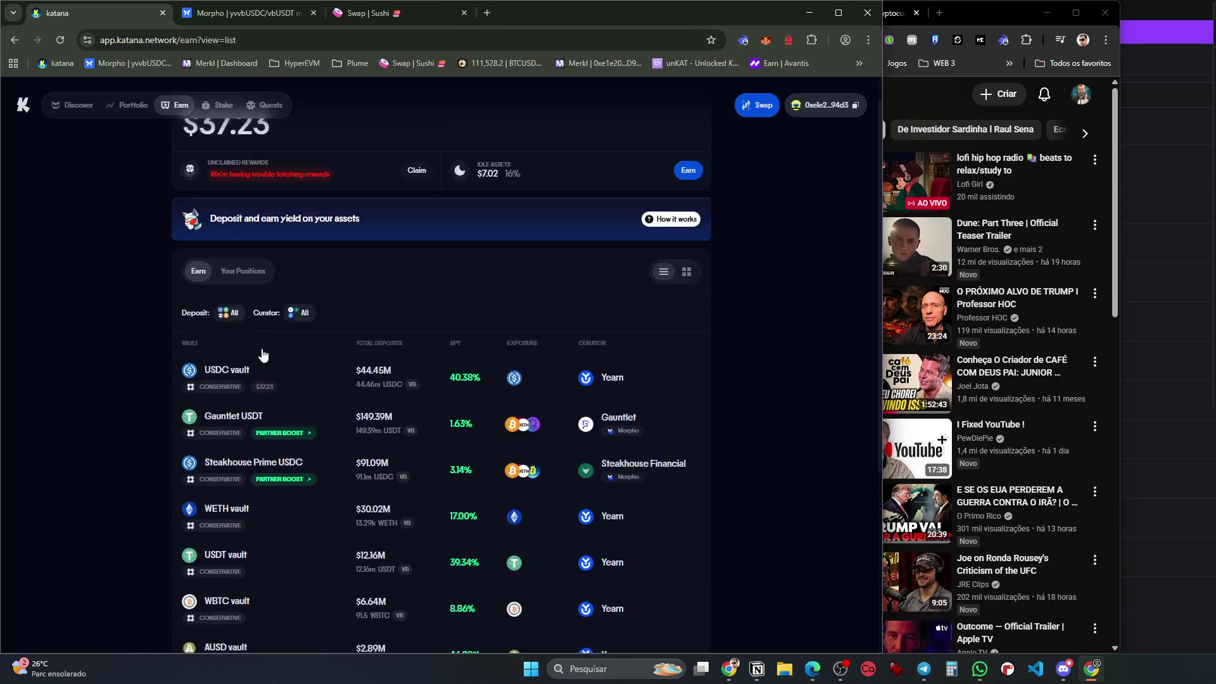
pyautogui.scroll(4, 198, 135)
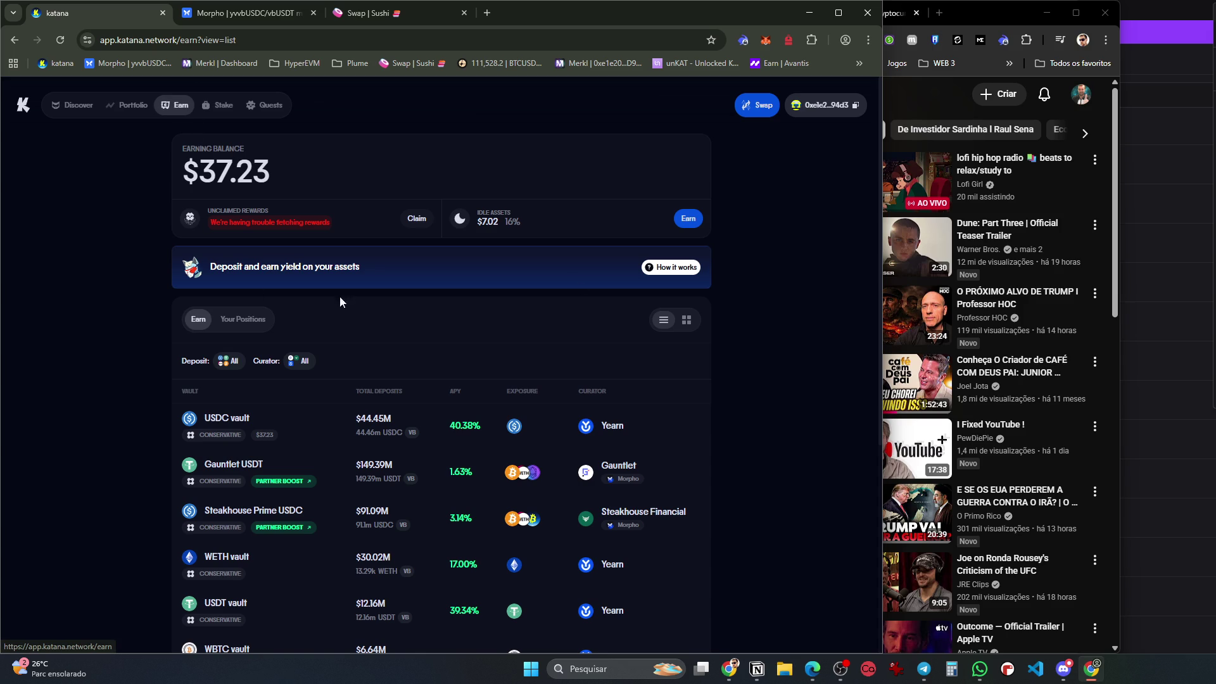
pyautogui.click(179, 156)
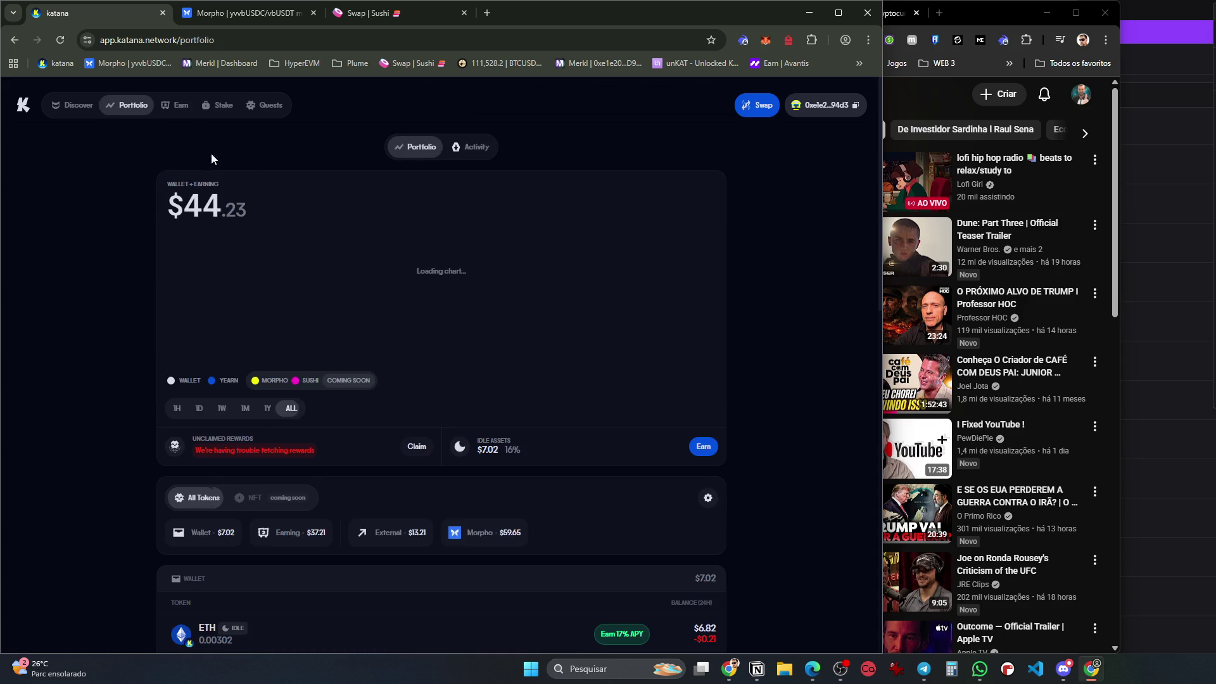
pyautogui.scroll(-8, 218, 322)
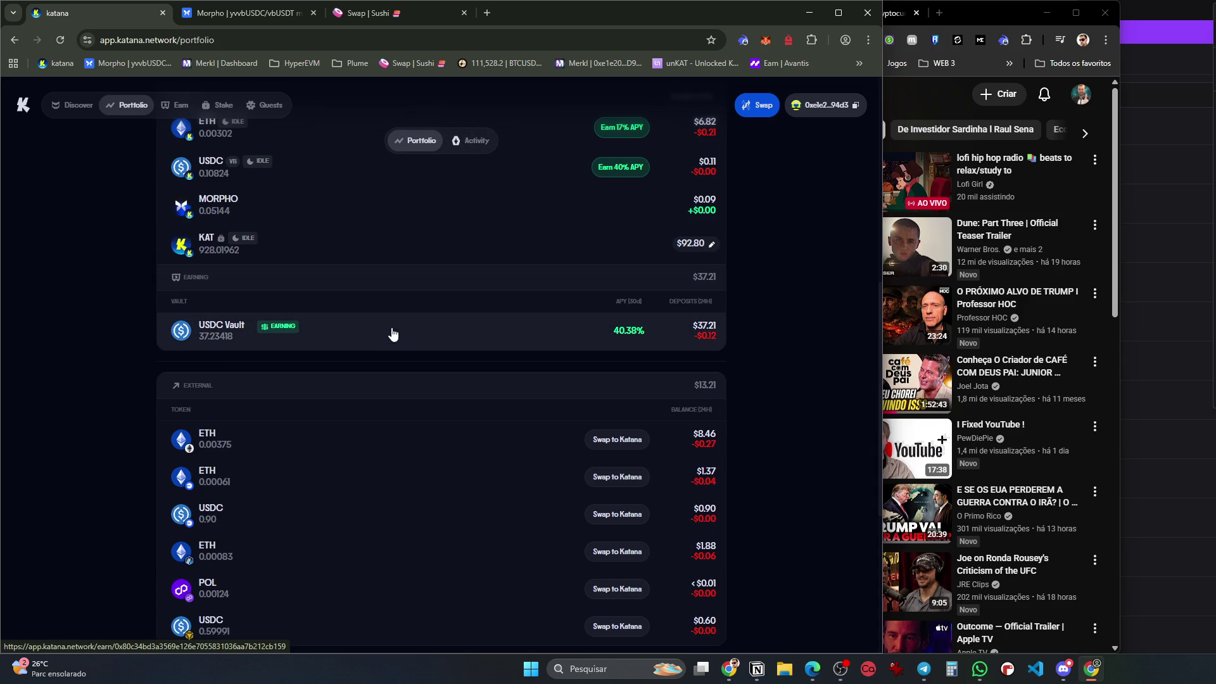
pyautogui.click(393, 334)
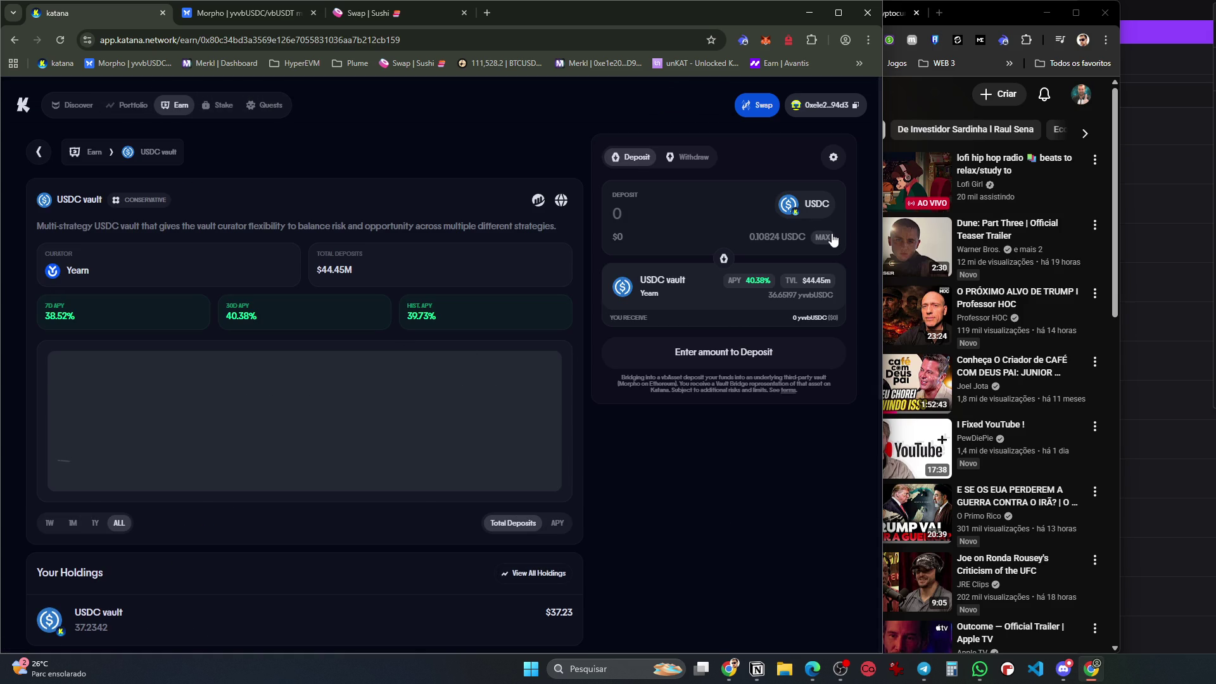
pyautogui.click(825, 238)
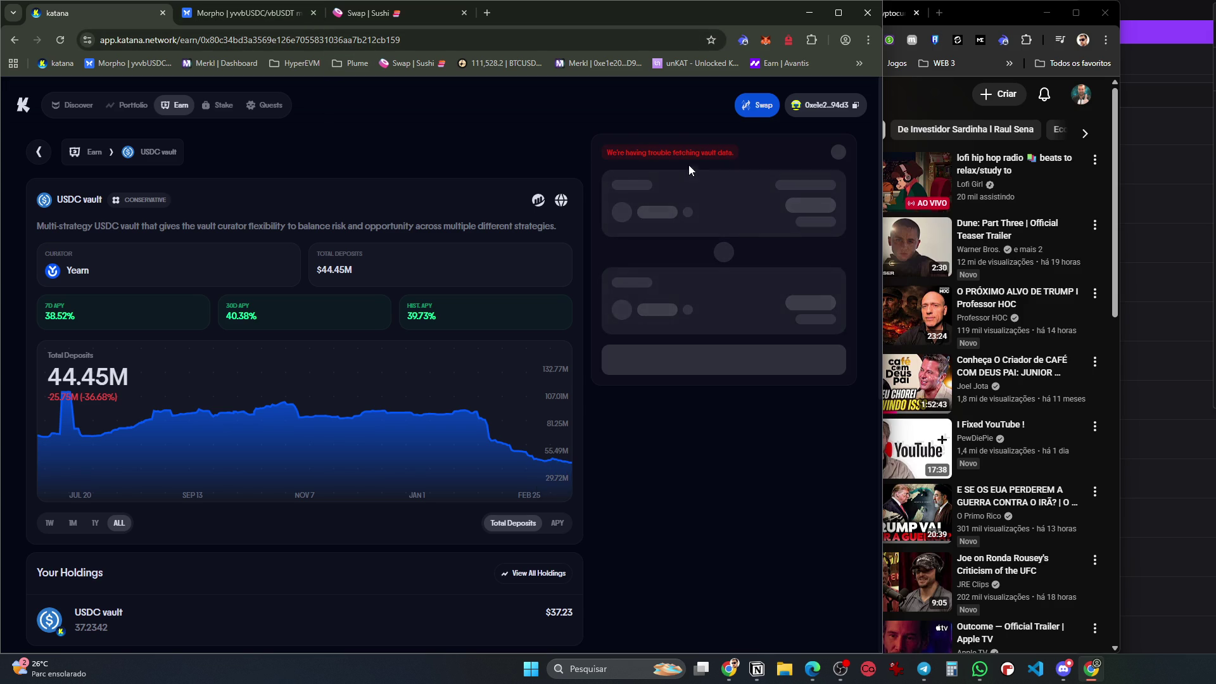
# - Check the Morpho and Sushi tabs, then resume the YouTube video at 10:22
pyautogui.click(243, 13)
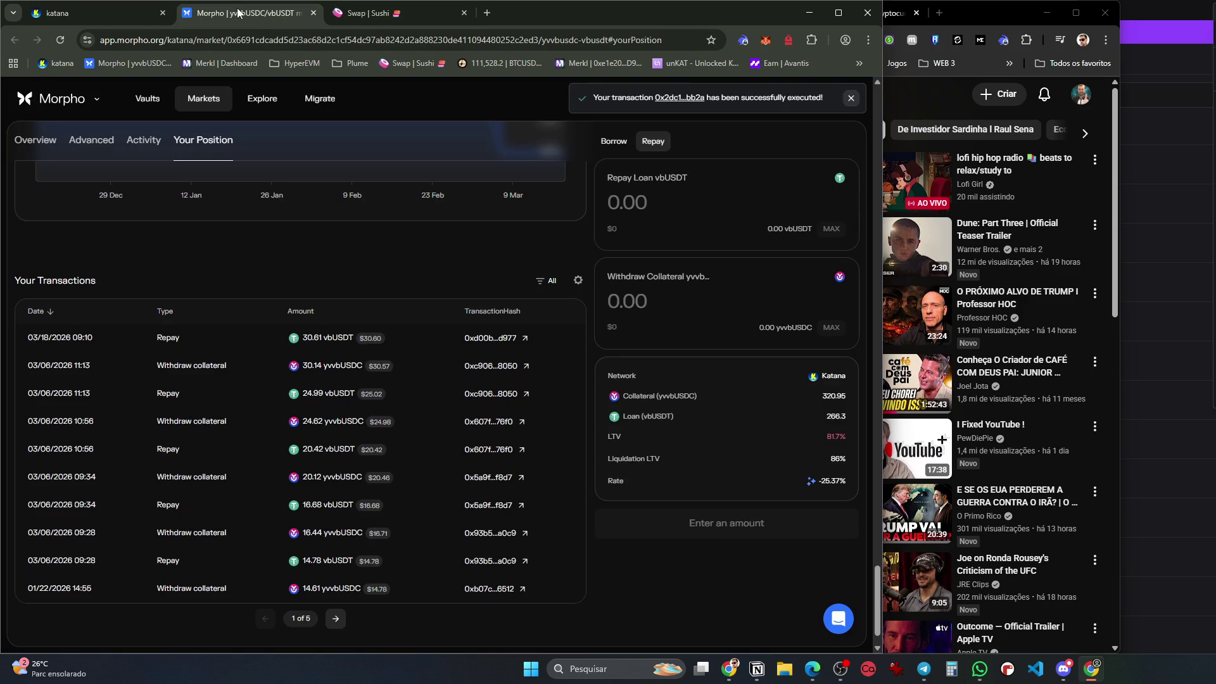
pyautogui.click(347, 14)
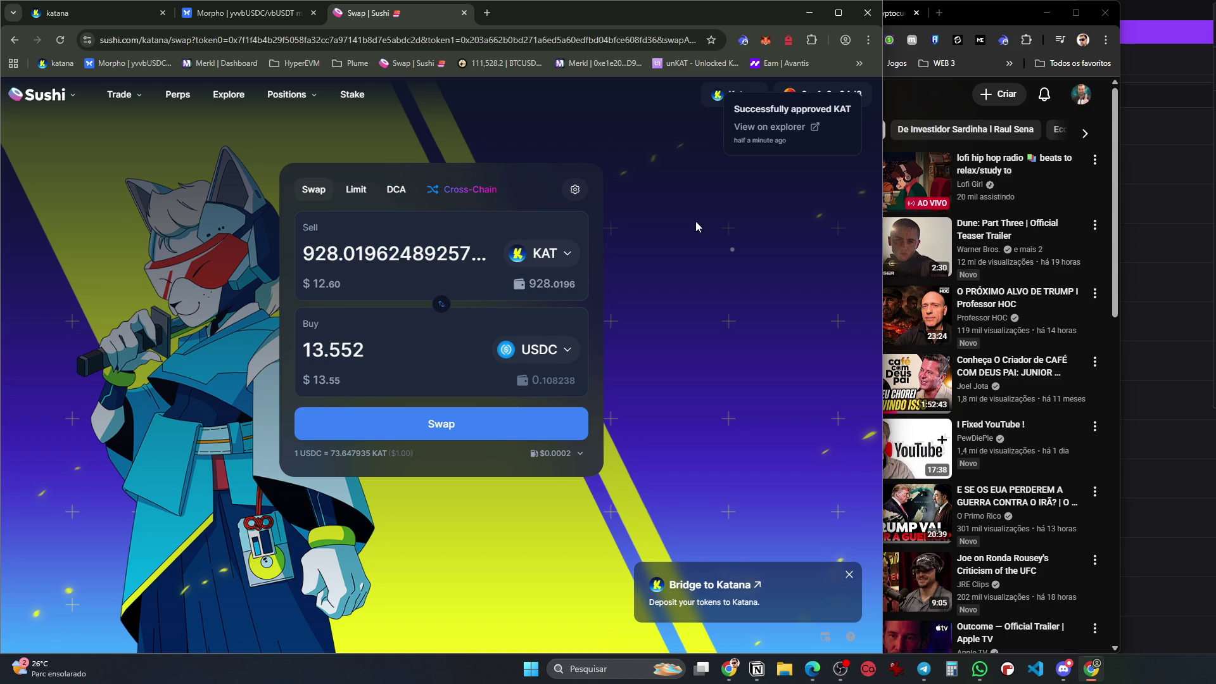
pyautogui.hotkey('alt', 'Tab')
pyautogui.click(665, 268)
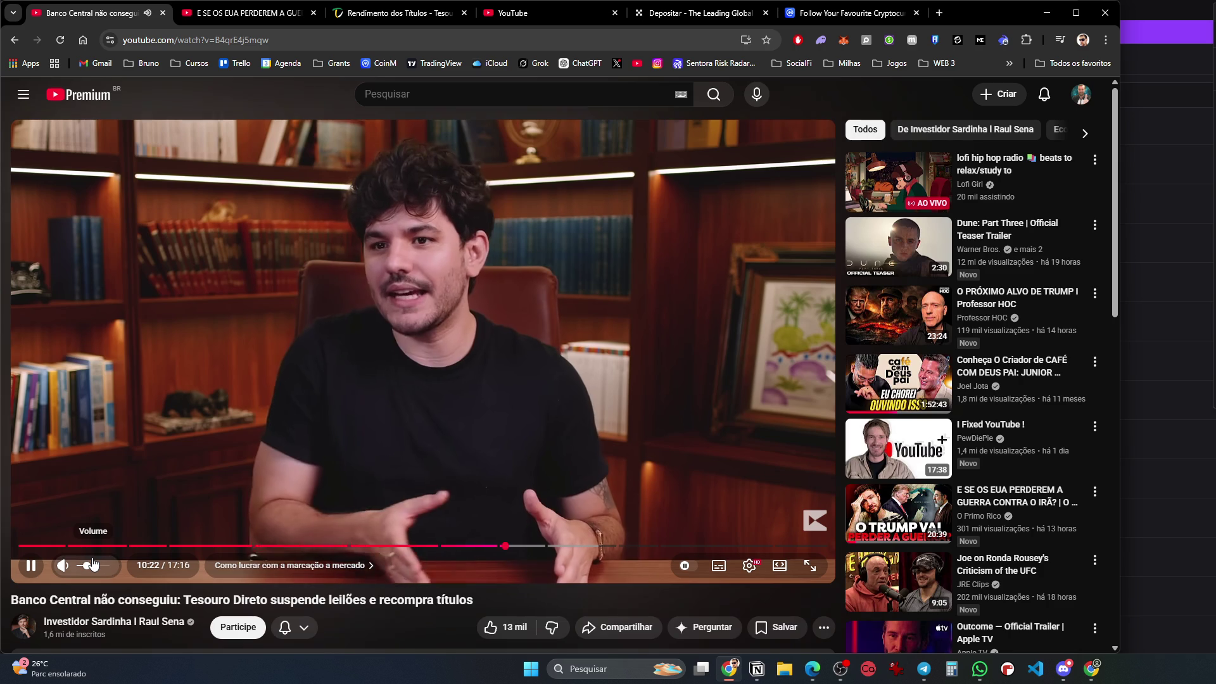
# - Raise the YouTube video's volume slightly by scrolling over the volume slider
pyautogui.scroll(-1, 92, 564)
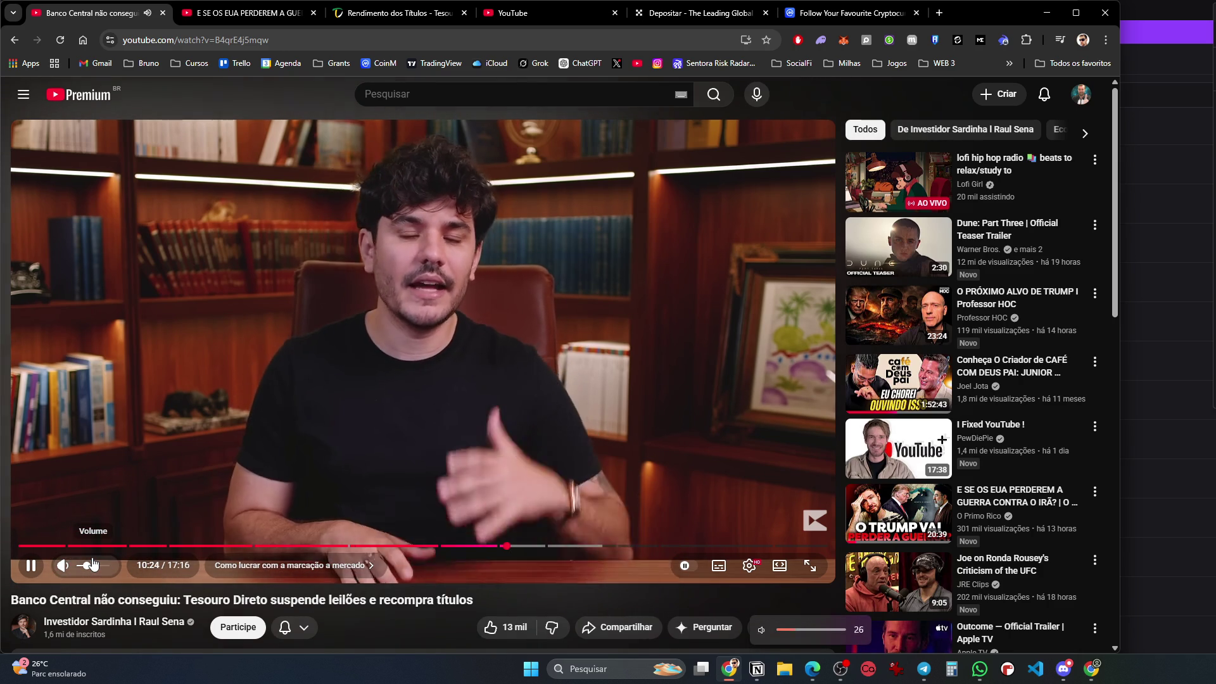
pyautogui.scroll(1, 423, 505)
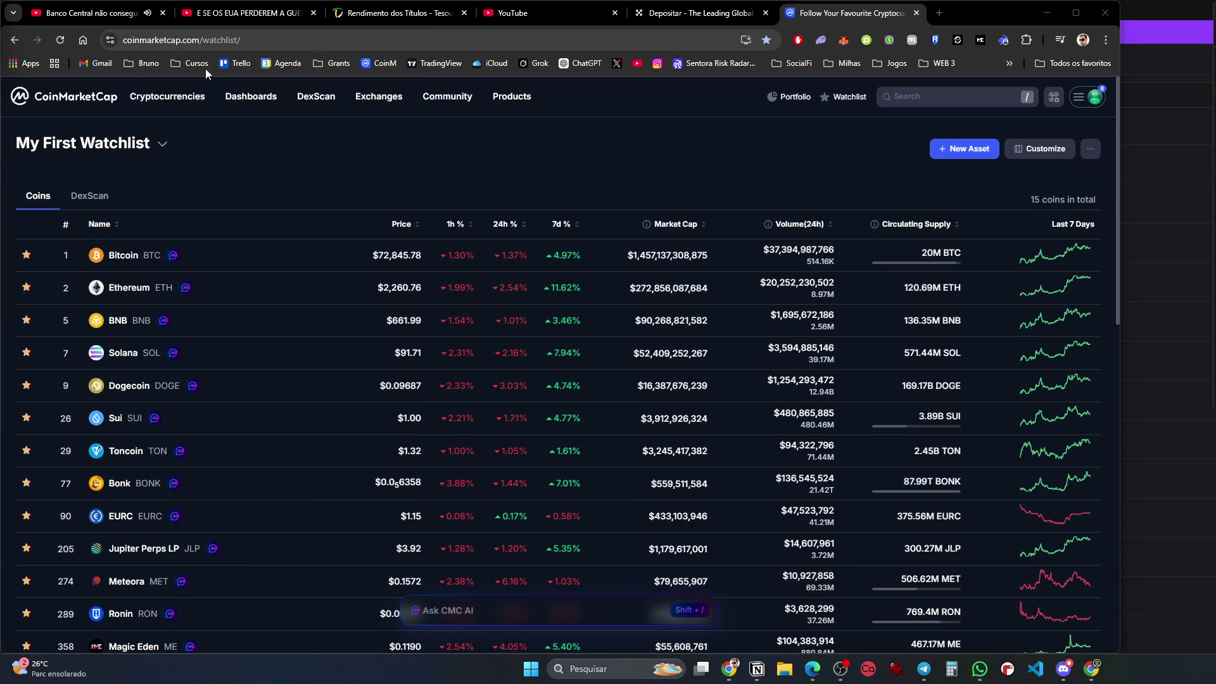
# - Move the new shop website tab into its own window, then return to the YouTube video
pyautogui.click(135, 17)
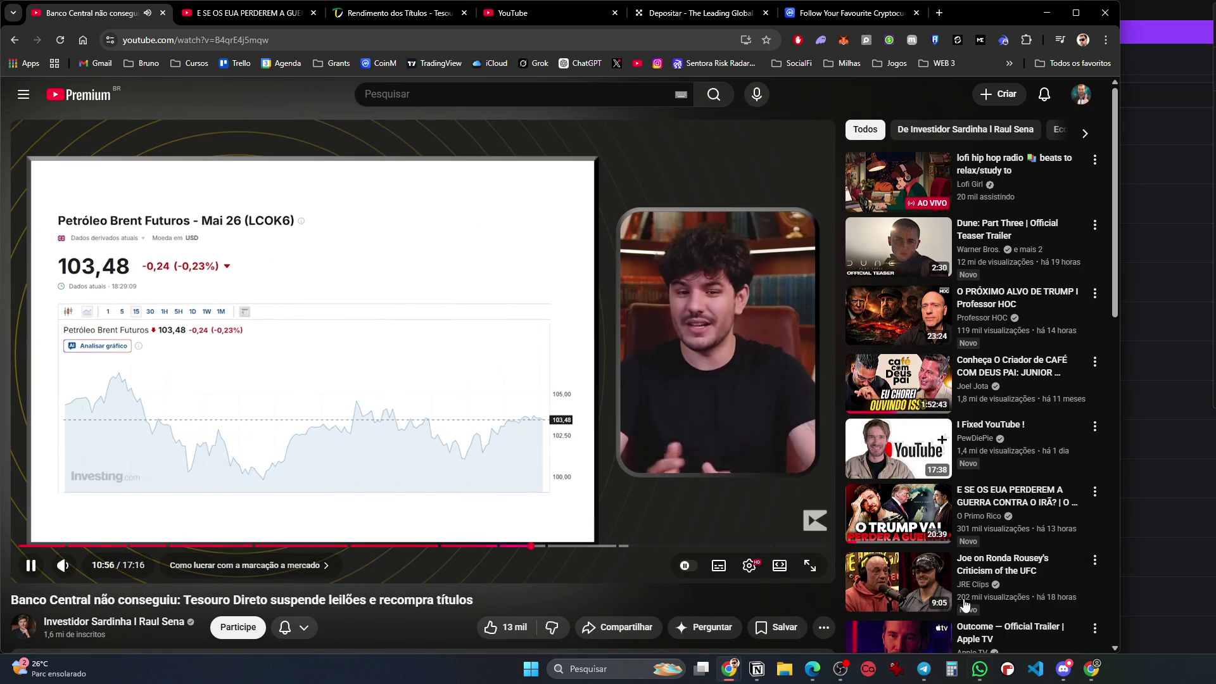
pyautogui.click(980, 668)
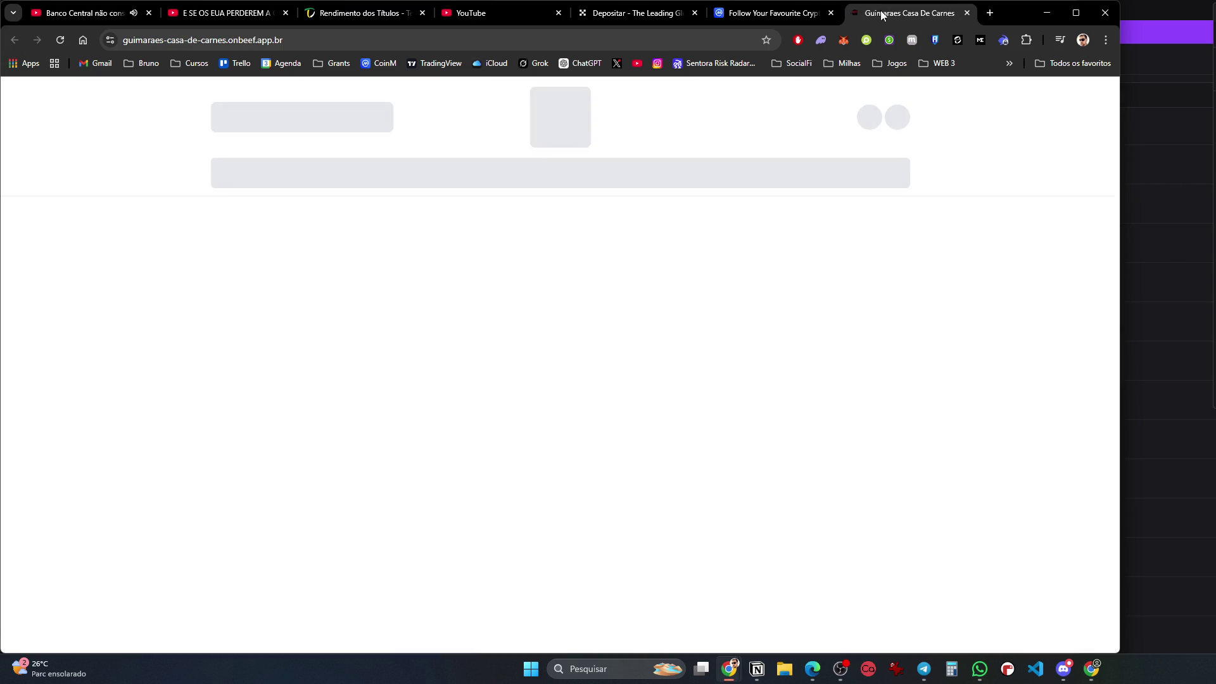
pyautogui.moveTo(882, 14); pyautogui.dragTo(130, 453)
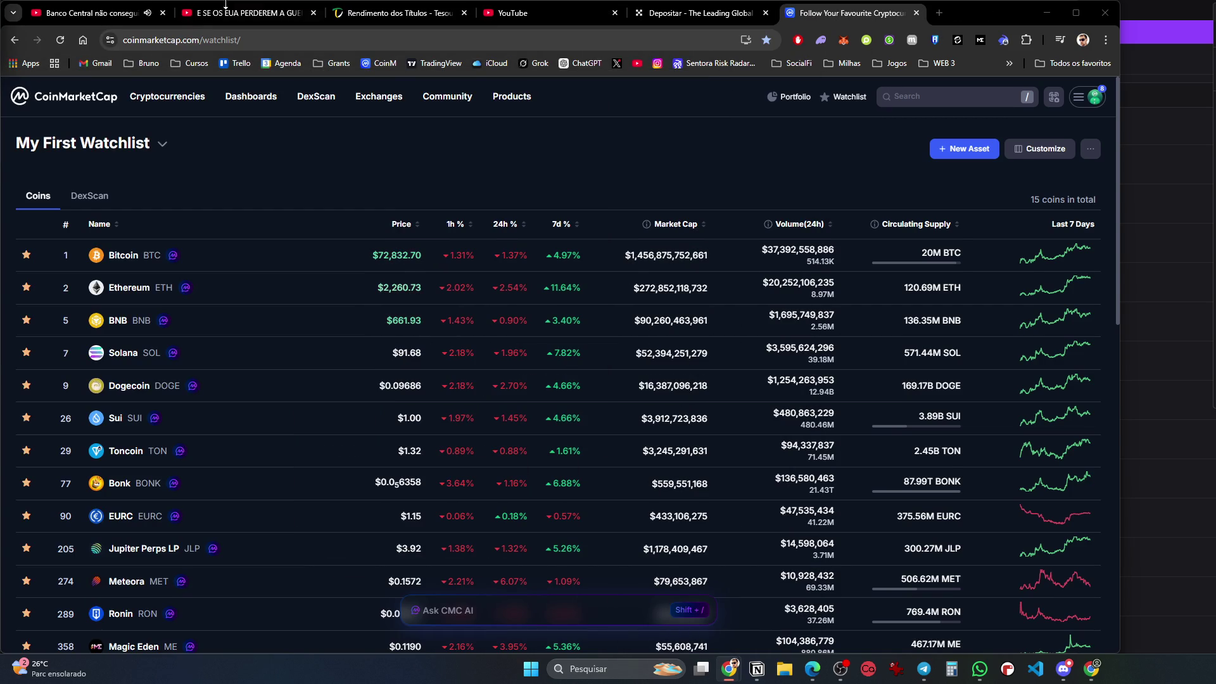
pyautogui.click(112, 19)
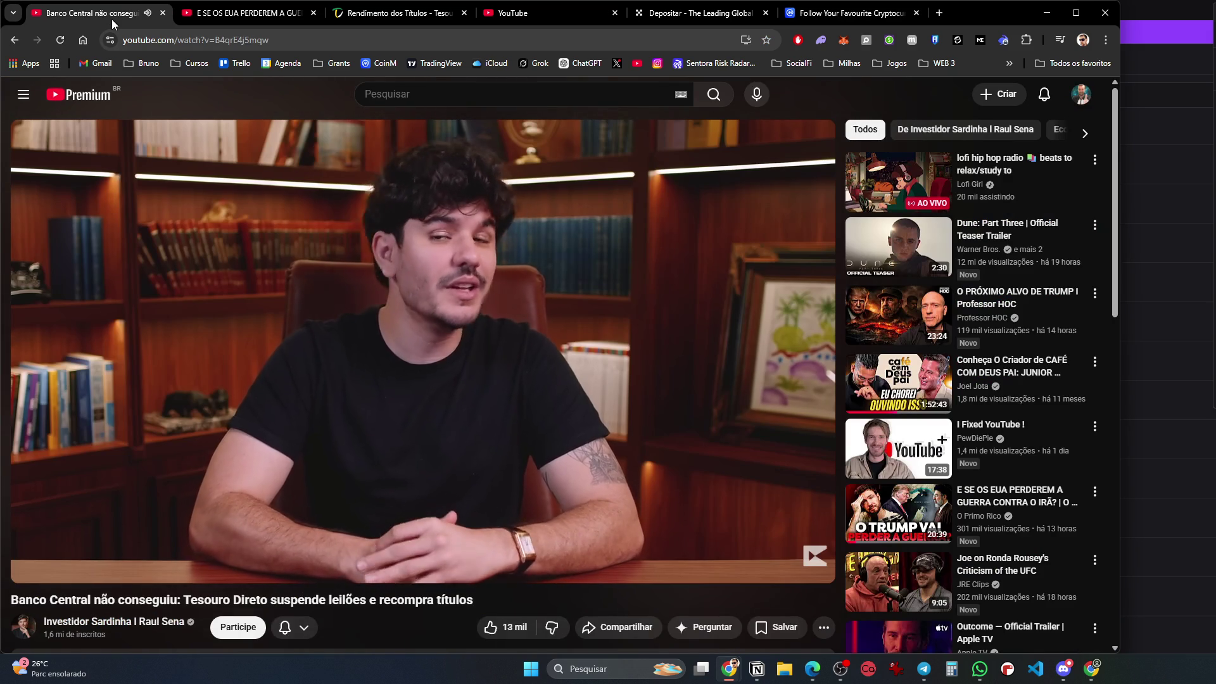
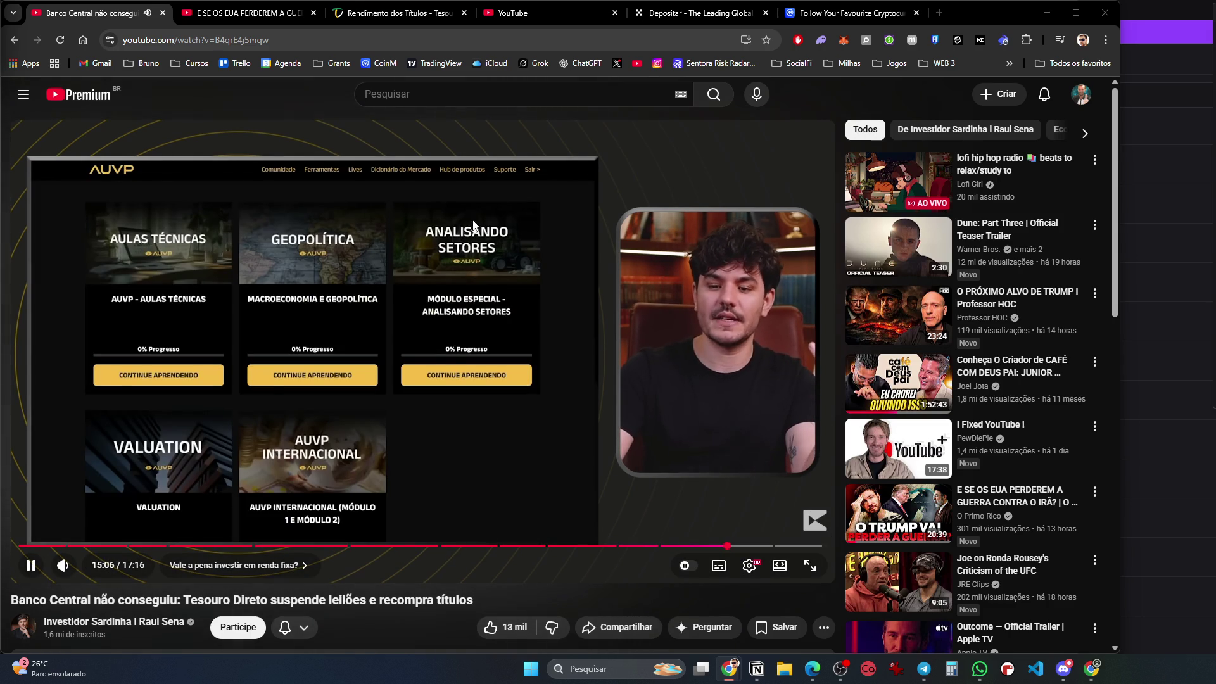
# - Pause the Banco Central finance video at 15:06, then resume its playback
pyautogui.click(486, 230)
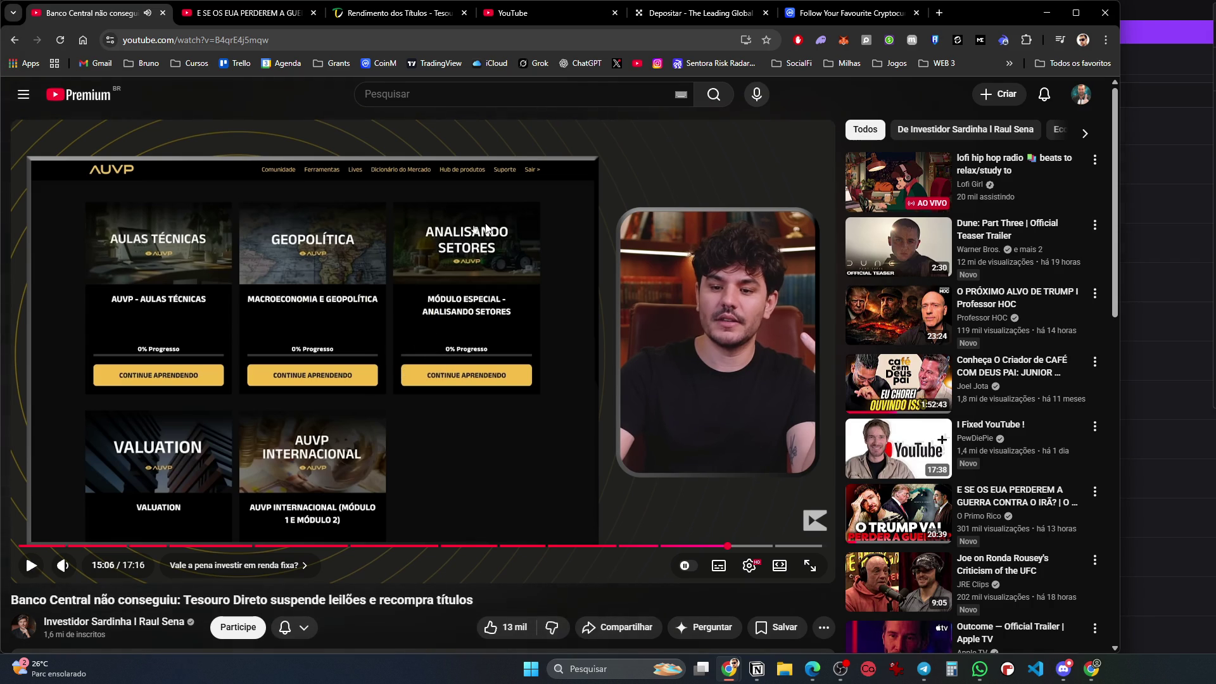
pyautogui.click(475, 230)
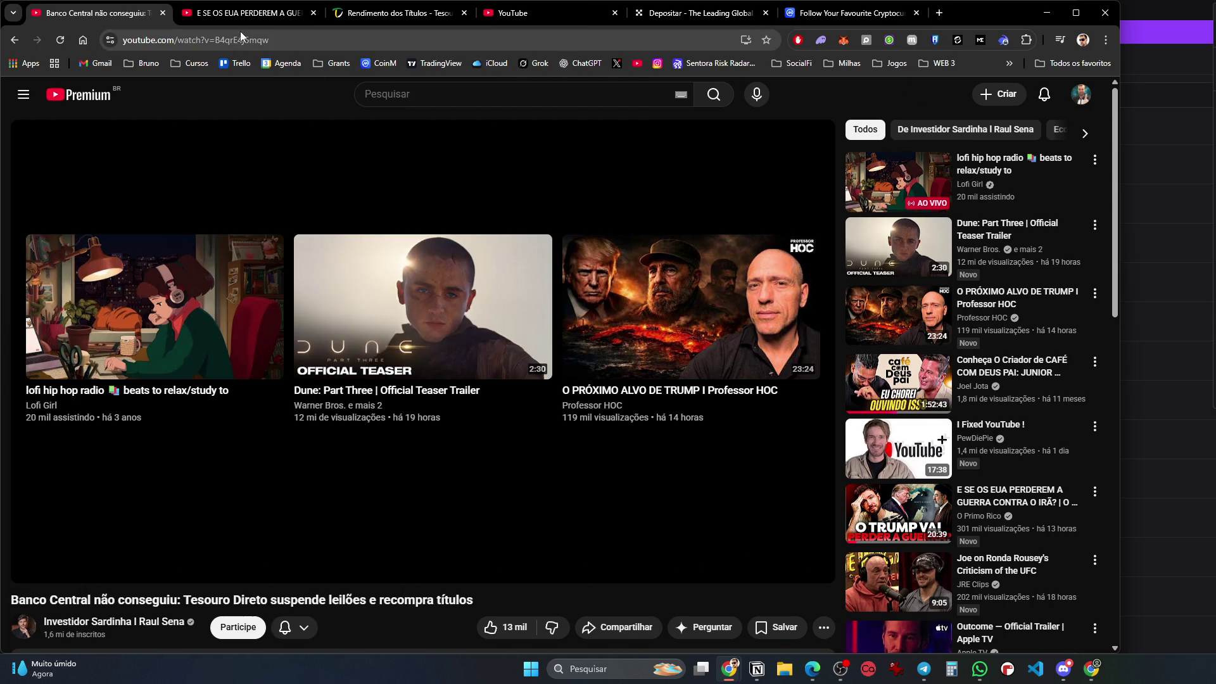
# - Switch to the 'E SE OS EUA PERDEREM A GUERRA CONTRA O IRÃ?' tab and start its video
pyautogui.click(246, 16)
pyautogui.click(457, 325)
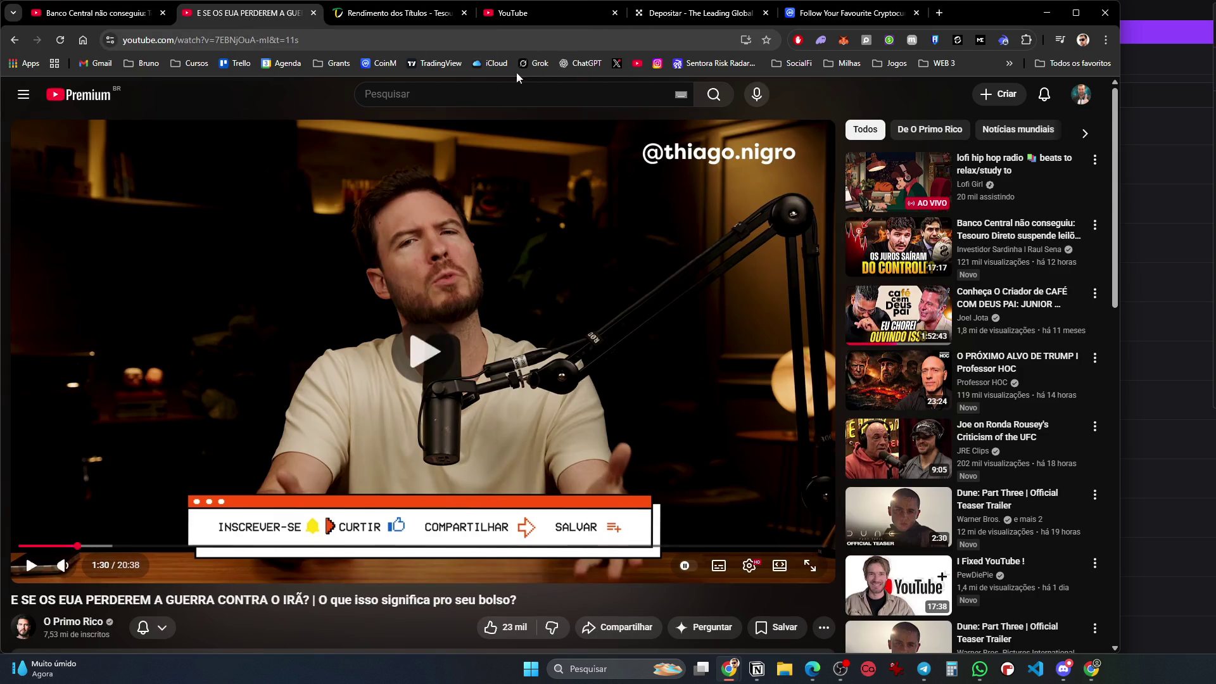